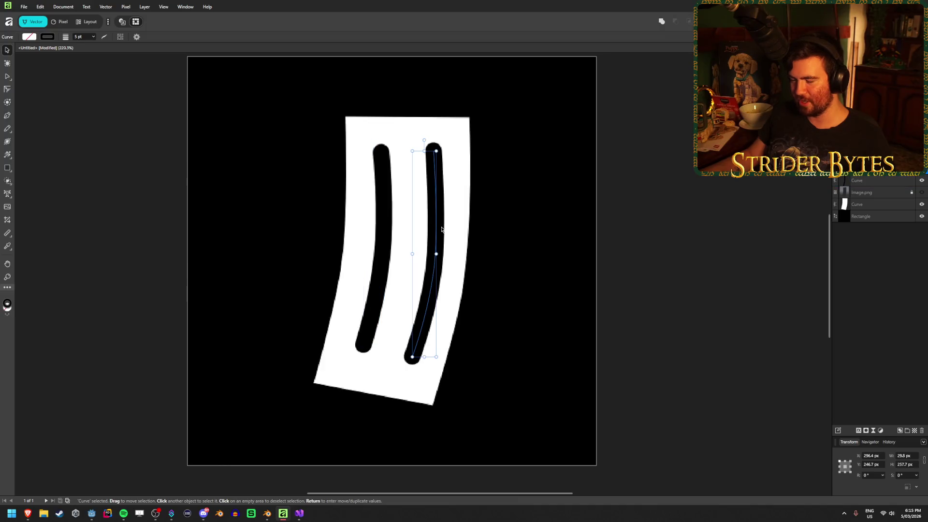
Nudge the right slot curve left and drag its top node slightly right
{"action": "key", "text": "Left"}
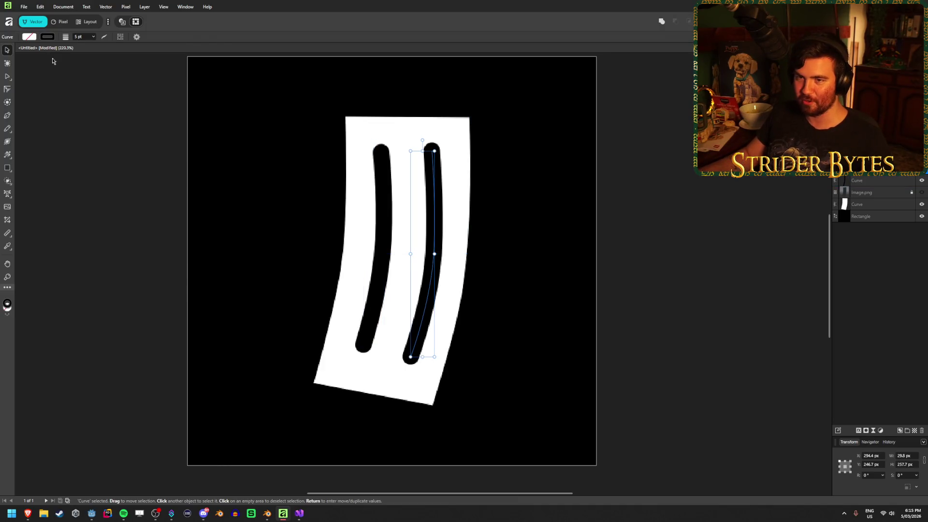
{"action": "left_click", "coordinate": [54, 58]}
{"action": "left_click", "coordinate": [7, 76]}
{"action": "left_click", "coordinate": [431, 166]}
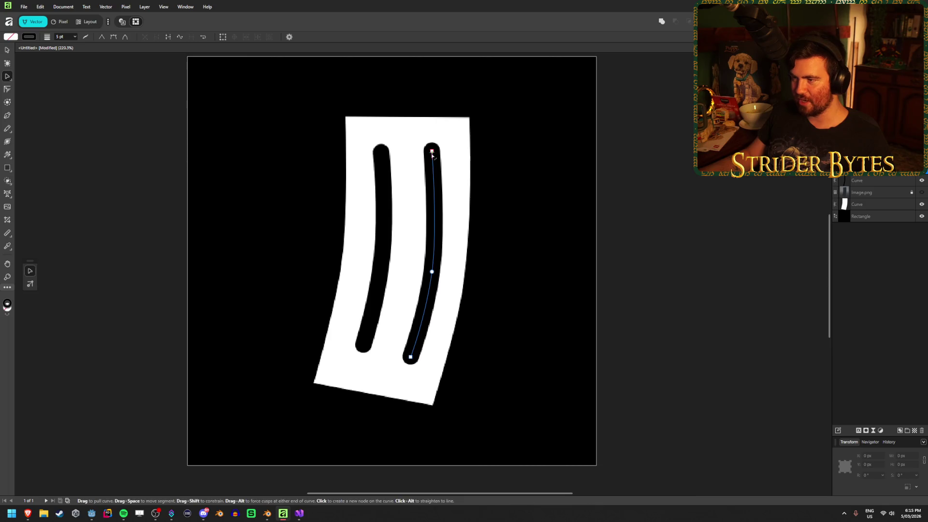
{"action": "left_click_drag", "start_coordinate": [432, 151], "coordinate": [386, 154]}
{"action": "left_click", "coordinate": [382, 160]}
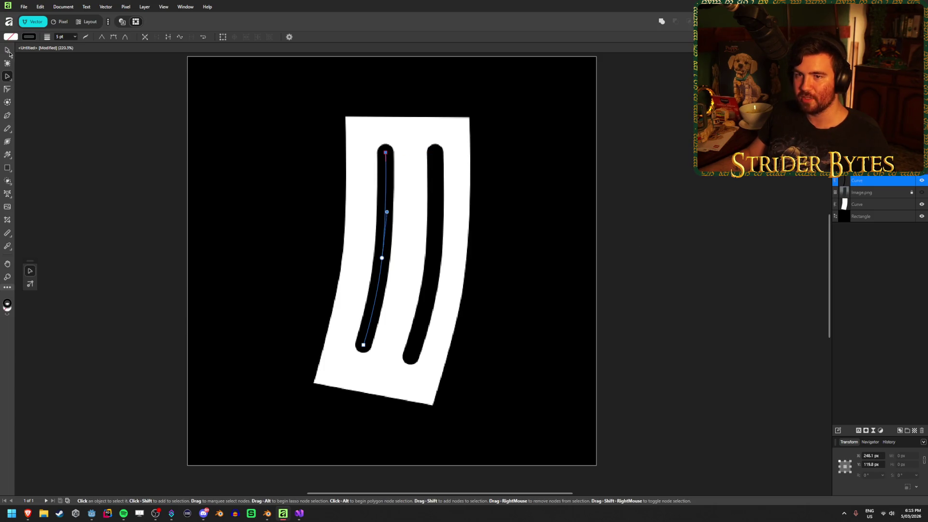
{"action": "key", "text": "v"}
{"action": "left_click", "coordinate": [122, 151]}
Pull the left slot's middle node slightly down so both slots run parallel
{"action": "scroll", "coordinate": [444, 356], "scroll_direction": "down", "scroll_amount": 4}
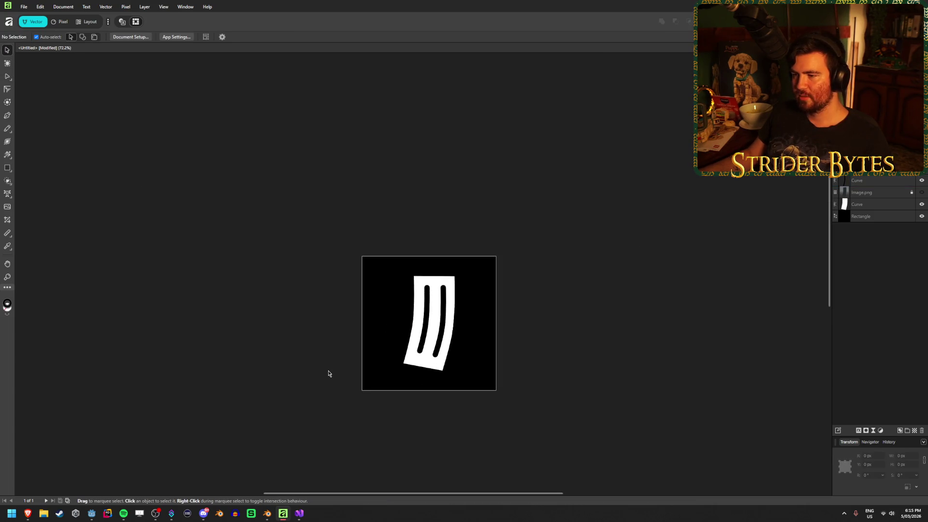
{"action": "scroll", "coordinate": [340, 375], "scroll_direction": "up", "scroll_amount": 1}
{"action": "scroll", "coordinate": [453, 351], "scroll_direction": "up", "scroll_amount": 4}
{"action": "scroll", "coordinate": [546, 323], "scroll_direction": "down", "scroll_amount": 1}
{"action": "scroll", "coordinate": [325, 308], "scroll_direction": "down", "scroll_amount": 1}
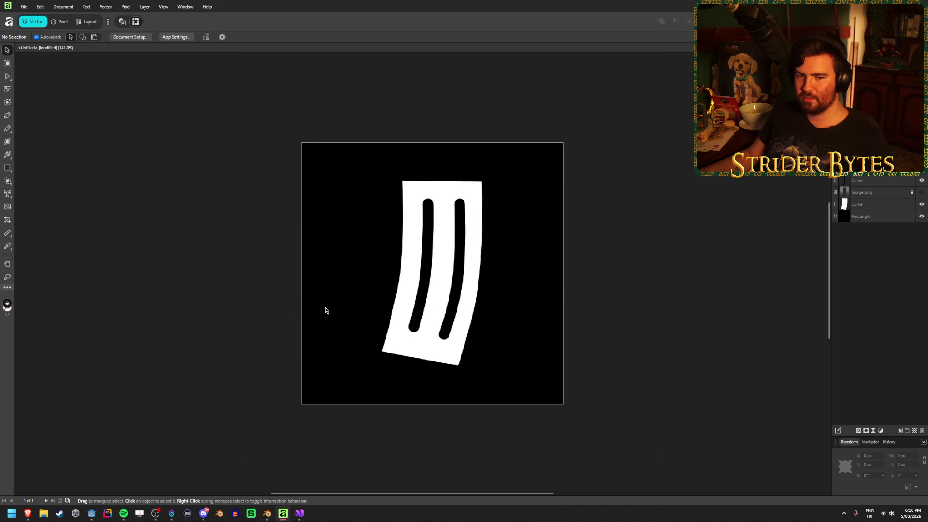
{"action": "scroll", "coordinate": [518, 277], "scroll_direction": "up", "scroll_amount": 1}
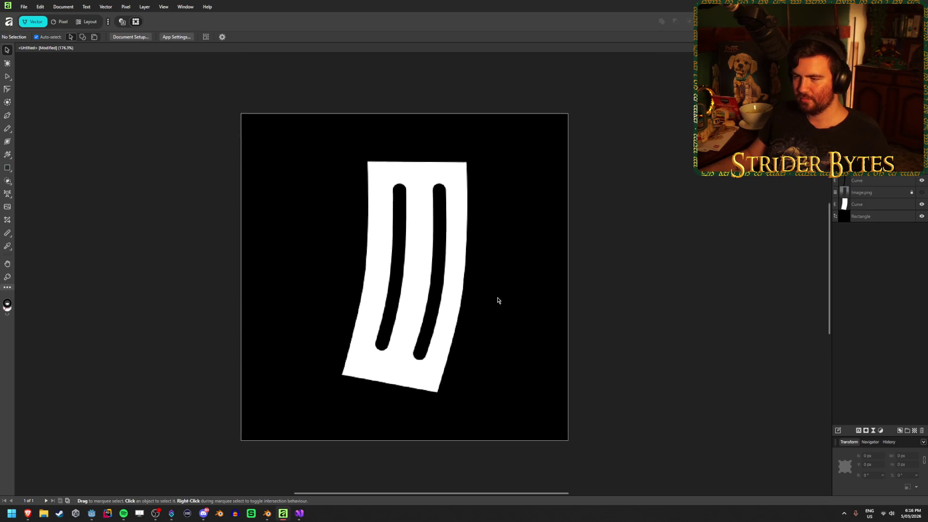
{"action": "double_click", "coordinate": [432, 352]}
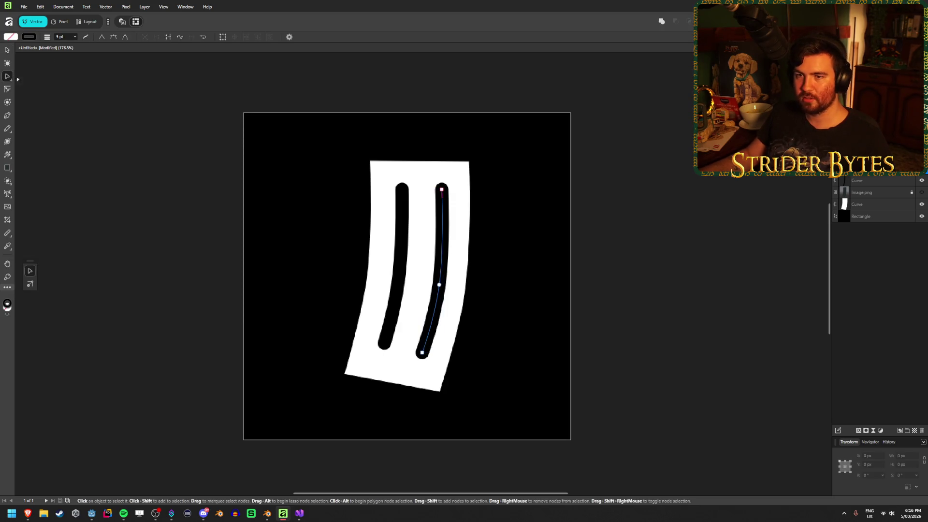
{"action": "scroll", "coordinate": [454, 347], "scroll_direction": "up", "scroll_amount": 1}
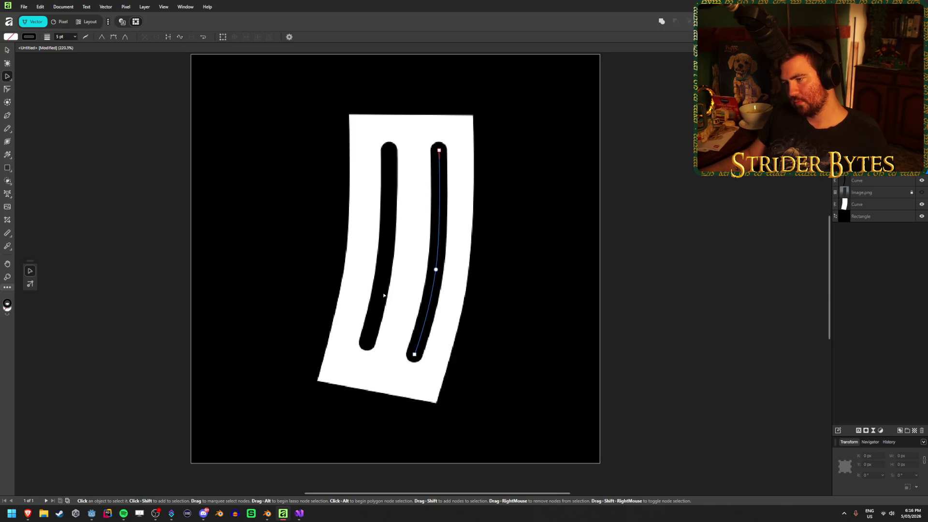
{"action": "left_click", "coordinate": [384, 249]}
{"action": "left_click", "coordinate": [387, 263]}
{"action": "left_click_drag", "start_coordinate": [387, 265], "coordinate": [386, 267]}
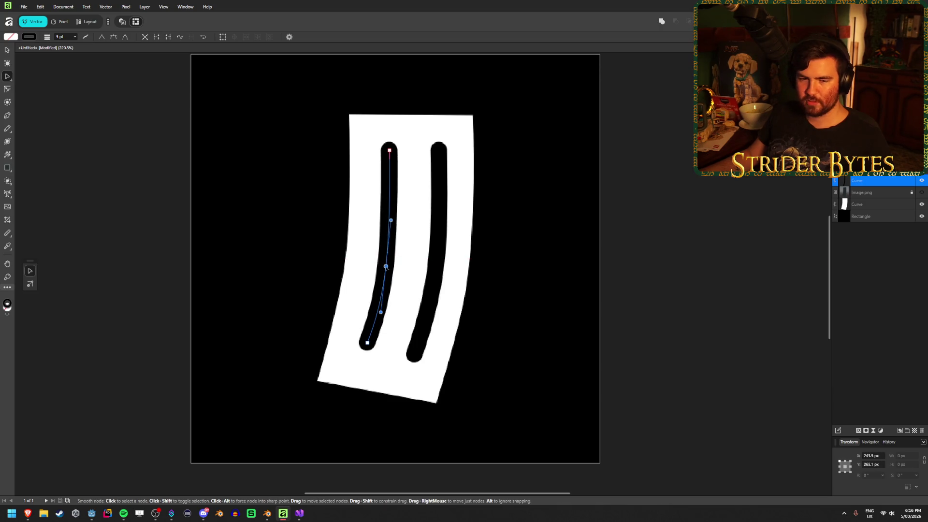
{"action": "key", "text": "v"}
{"action": "left_click", "coordinate": [120, 190]}
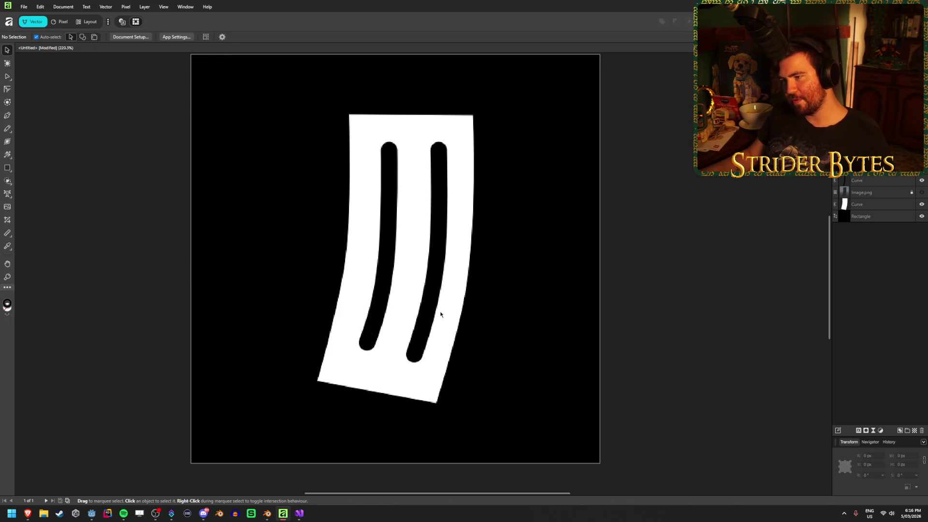
Toggle the black background to preview transparency, then open the white shape's stroke colour
{"action": "scroll", "coordinate": [437, 315], "scroll_direction": "down", "scroll_amount": 5}
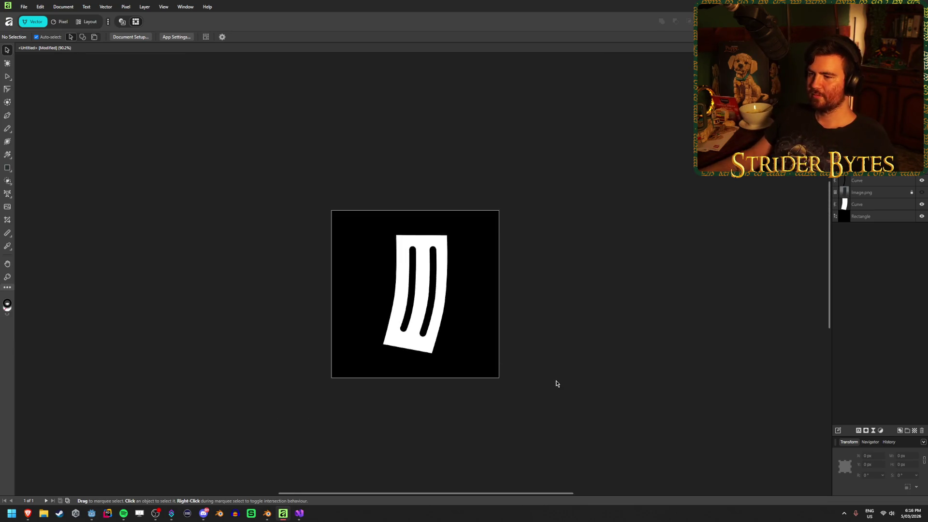
{"action": "scroll", "coordinate": [510, 366], "scroll_direction": "up", "scroll_amount": 3}
{"action": "scroll", "coordinate": [517, 346], "scroll_direction": "up", "scroll_amount": 2}
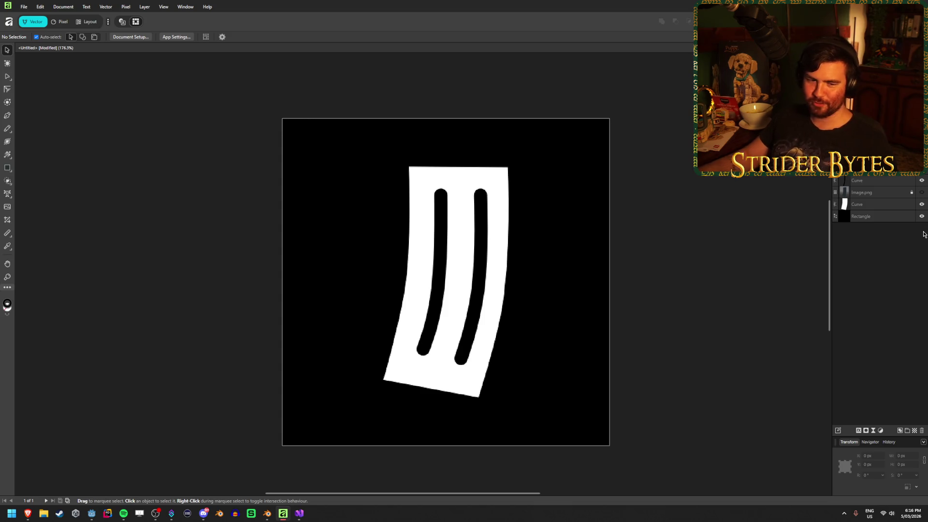
{"action": "left_click", "coordinate": [922, 216]}
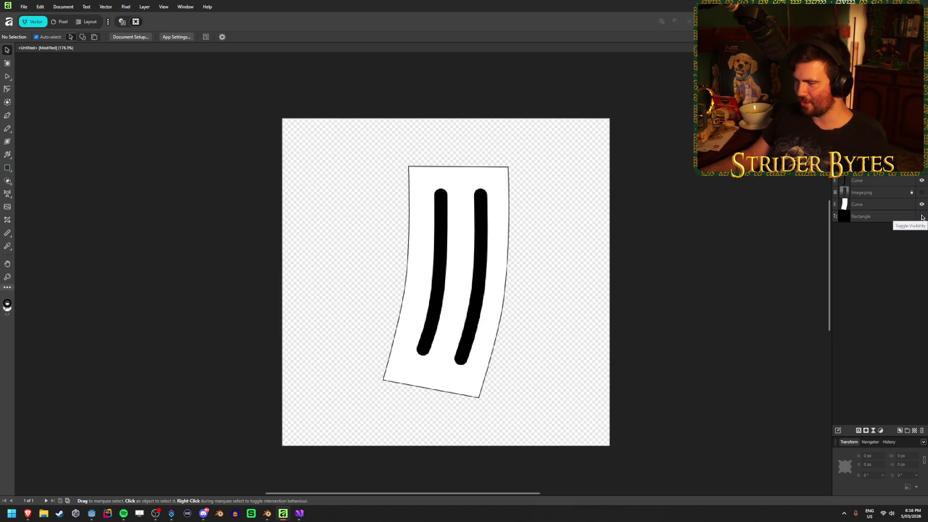
{"action": "left_click", "coordinate": [922, 217]}
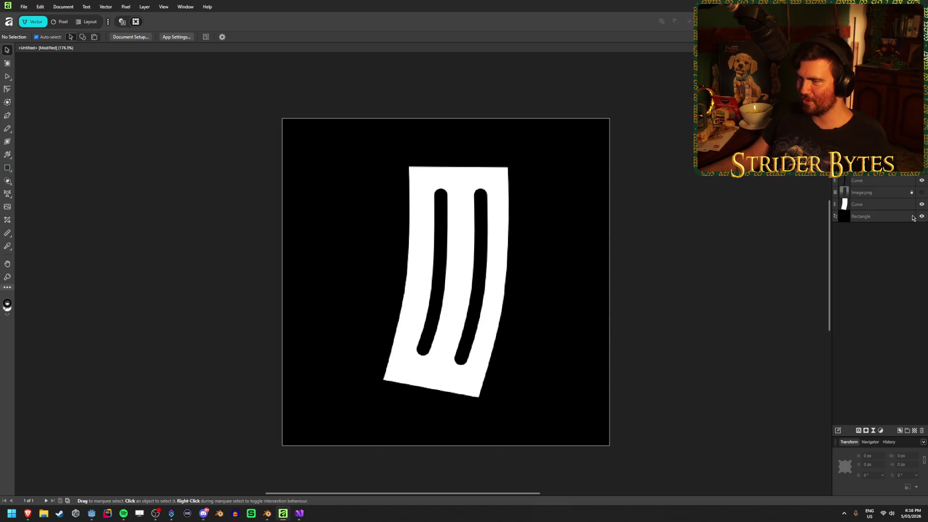
{"action": "left_click", "coordinate": [870, 204]}
{"action": "left_click", "coordinate": [49, 37]}
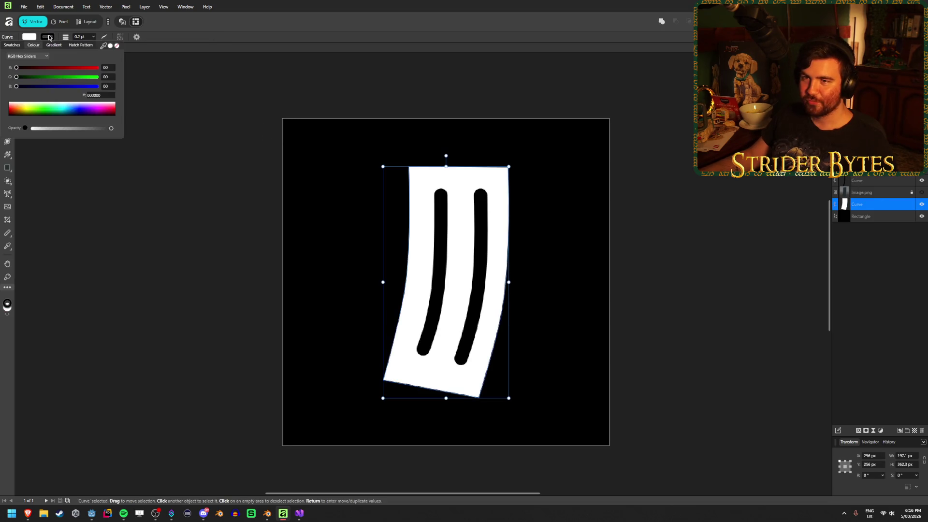
Give the white magazine Curve a FFFFFF stroke with a 3 pt width
{"action": "left_click", "coordinate": [110, 46]}
{"action": "left_click", "coordinate": [103, 38]}
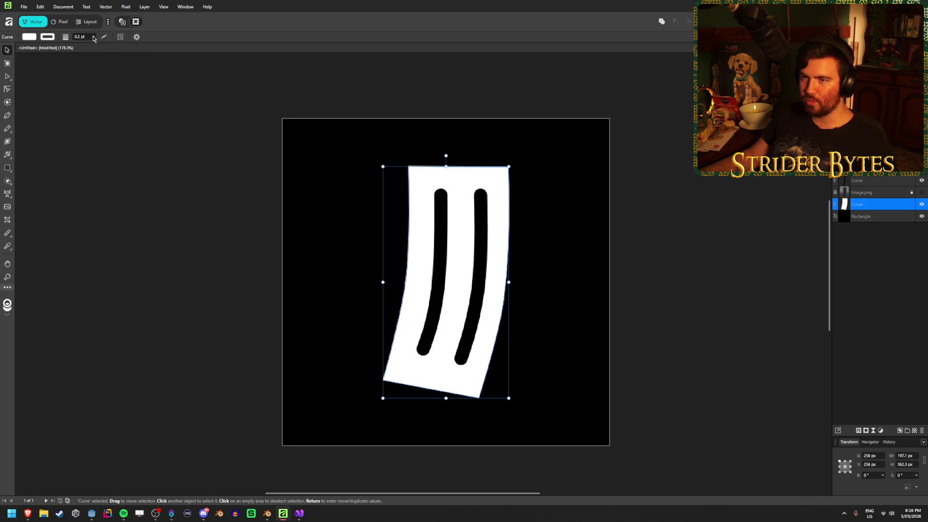
{"action": "left_click", "coordinate": [94, 38]}
{"action": "left_click", "coordinate": [94, 37]}
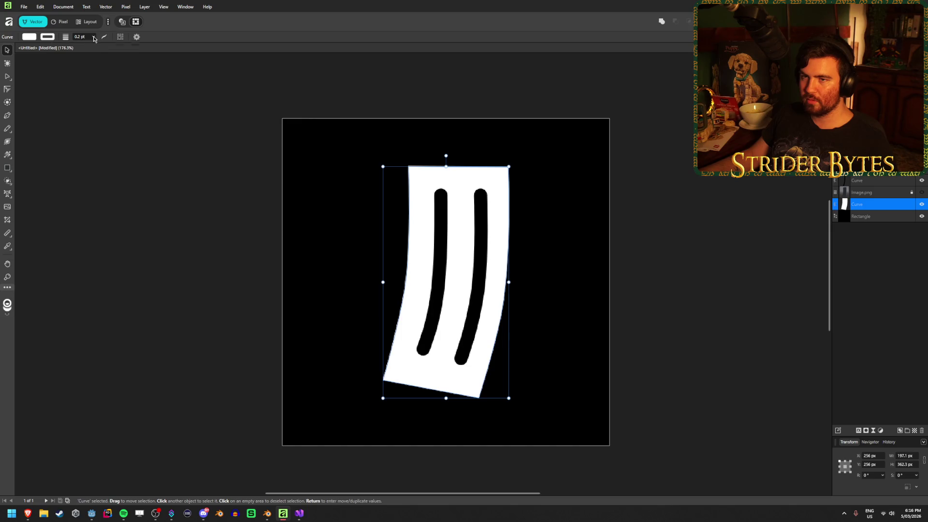
{"action": "left_click", "coordinate": [94, 39]}
{"action": "left_click_drag", "start_coordinate": [92, 45], "coordinate": [107, 49]}
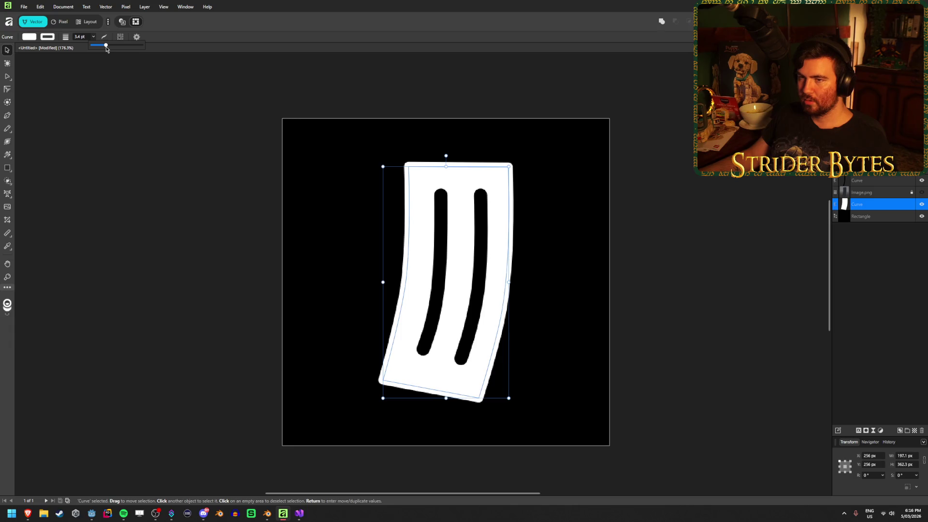
{"action": "left_click", "coordinate": [81, 37]}
{"action": "type", "text": "3"}
{"action": "key", "text": "Return"}
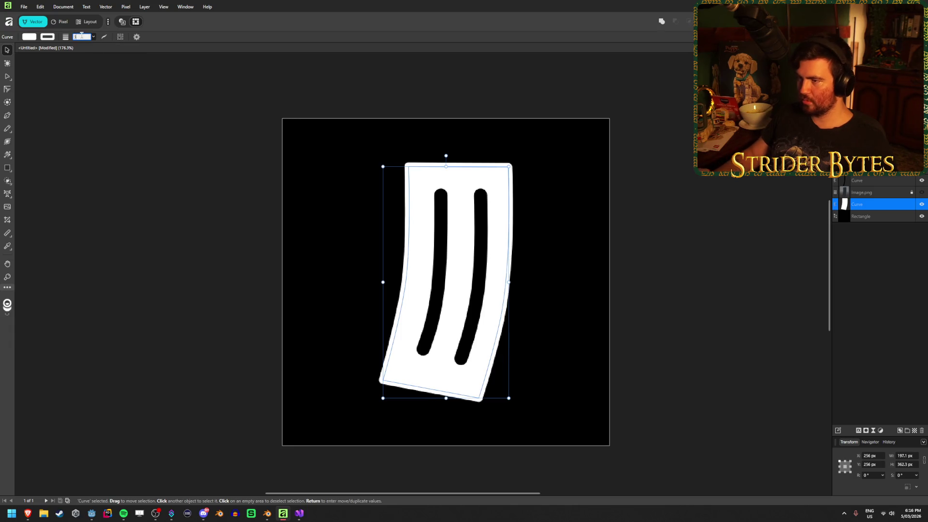
{"action": "left_click", "coordinate": [87, 112]}
{"action": "scroll", "coordinate": [159, 251], "scroll_direction": "down", "scroll_amount": 5}
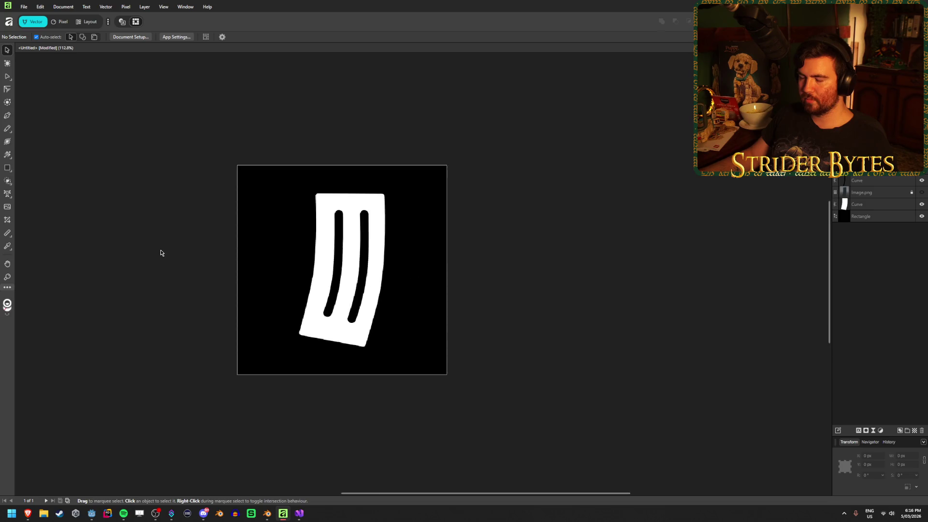
{"action": "scroll", "coordinate": [183, 270], "scroll_direction": "up", "scroll_amount": 5}
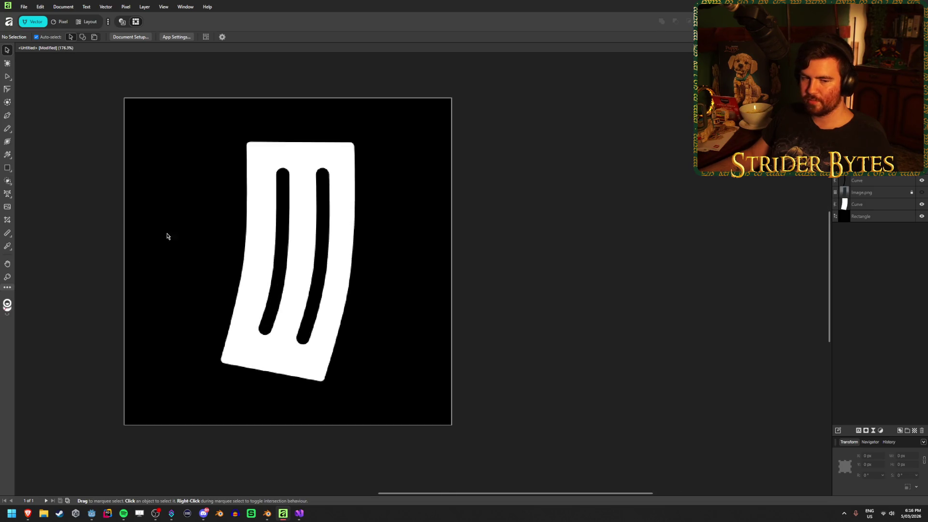
{"action": "scroll", "coordinate": [92, 259], "scroll_direction": "up", "scroll_amount": 1}
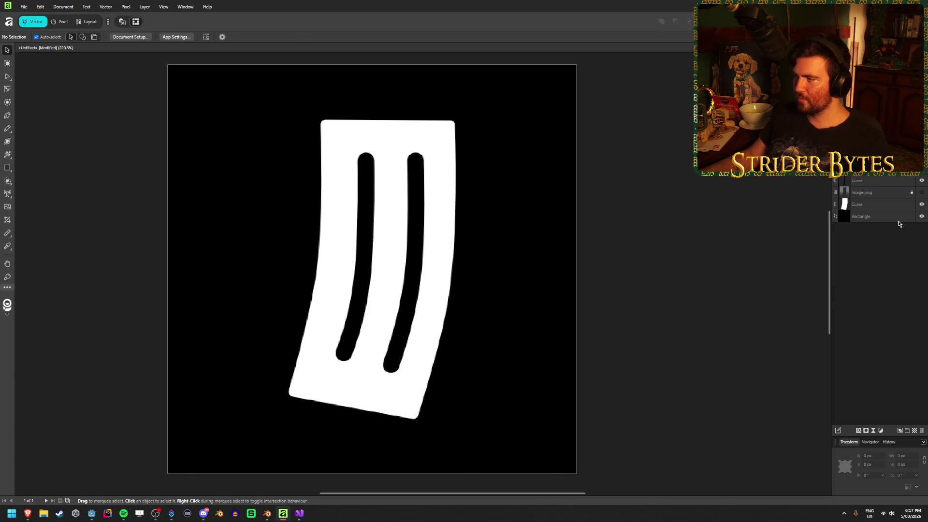
Try merging both slot curves into the white shape with a boolean, then undo it
{"action": "left_click", "coordinate": [922, 216]}
{"action": "left_click", "coordinate": [922, 217]}
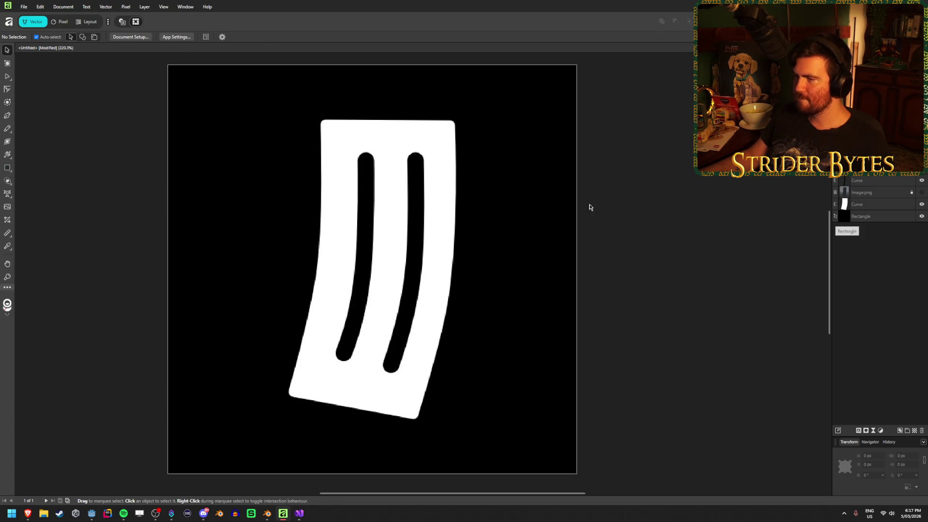
{"action": "left_click", "coordinate": [413, 190]}
{"action": "left_click", "coordinate": [366, 193], "text": "shift"}
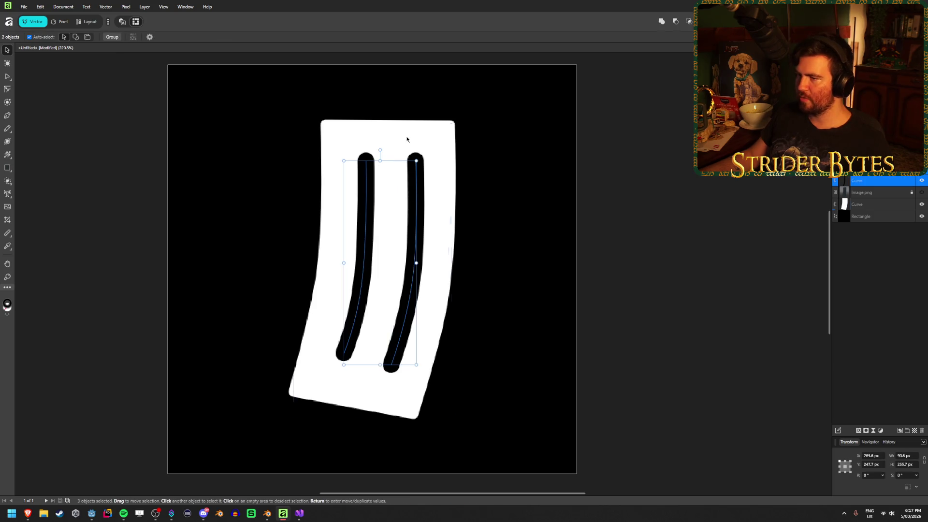
{"action": "left_click", "coordinate": [431, 135], "text": "shift"}
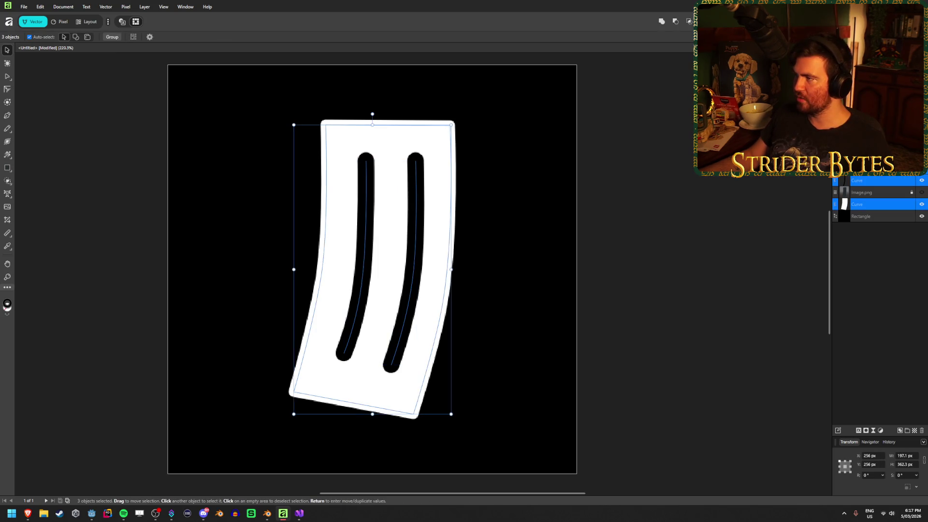
{"action": "left_click", "coordinate": [678, 20]}
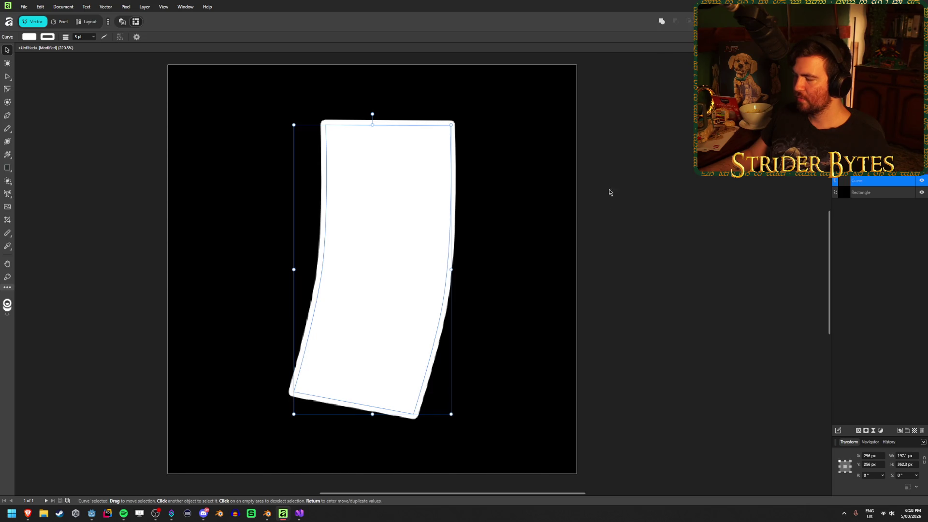
{"action": "key", "text": "ctrl+z"}
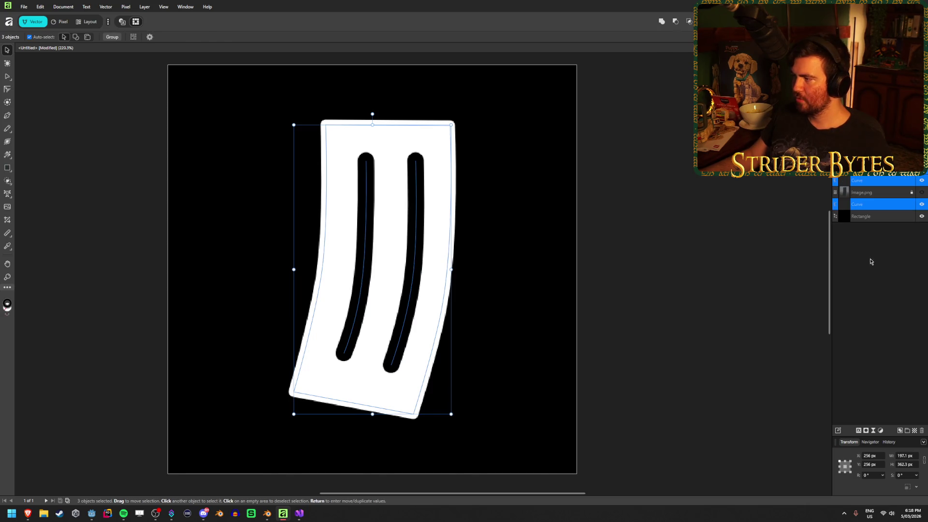
Delete the reference image layer and hide the black background Rectangle
{"action": "left_click", "coordinate": [615, 204]}
{"action": "left_click", "coordinate": [879, 192]}
{"action": "key", "text": "Delete"}
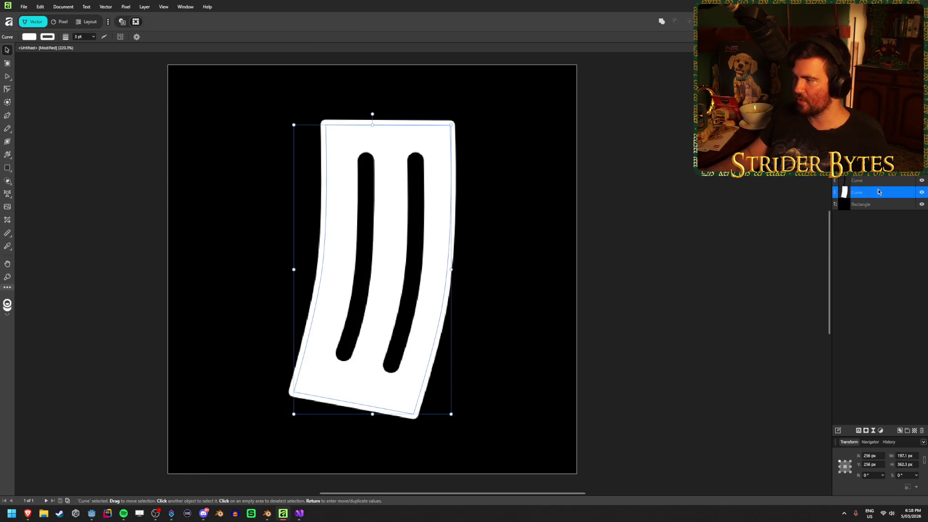
{"action": "left_click", "coordinate": [922, 205]}
{"action": "left_click", "coordinate": [671, 248]}
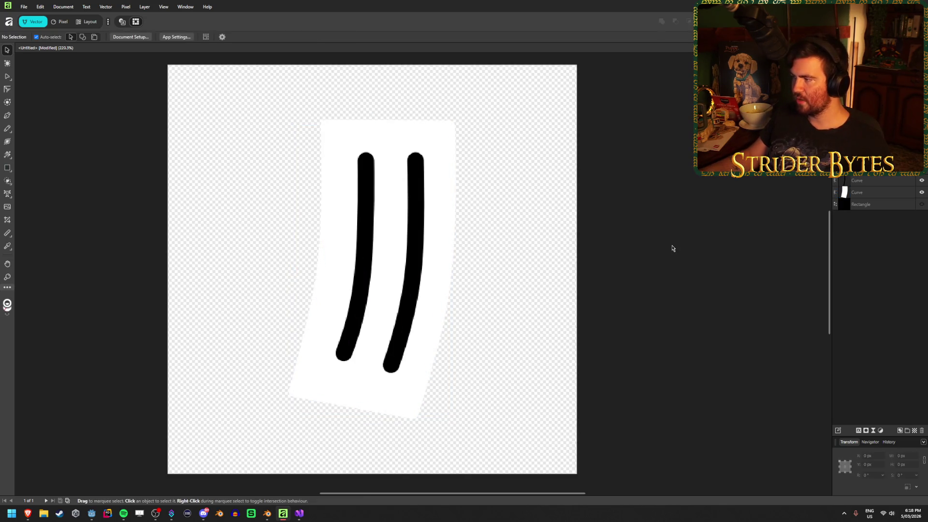
Test adding the slot strokes to the white shape twice, undoing each merge
{"action": "left_click", "coordinate": [884, 193]}
{"action": "left_click", "coordinate": [884, 183], "text": "shift"}
{"action": "left_click", "coordinate": [675, 22]}
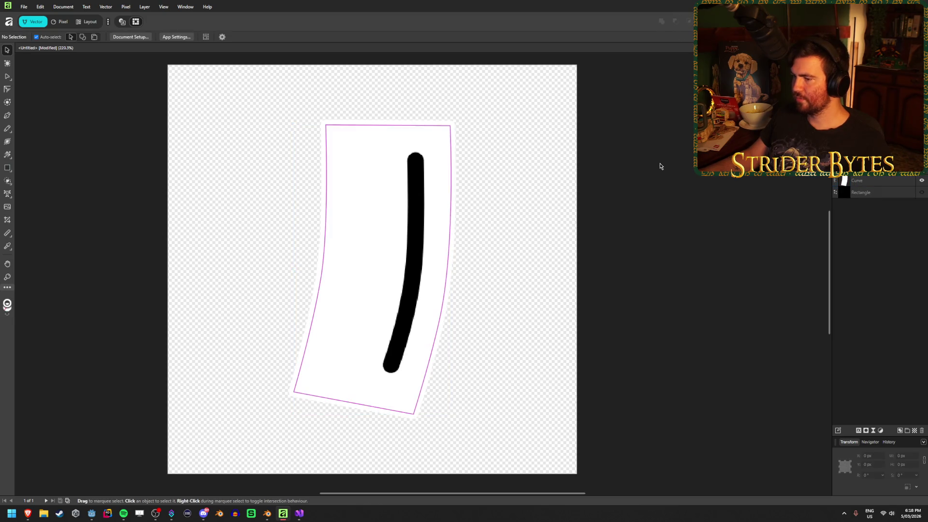
{"action": "key", "text": "ctrl+z"}
{"action": "left_click", "coordinate": [401, 195]}
{"action": "left_click", "coordinate": [414, 155]}
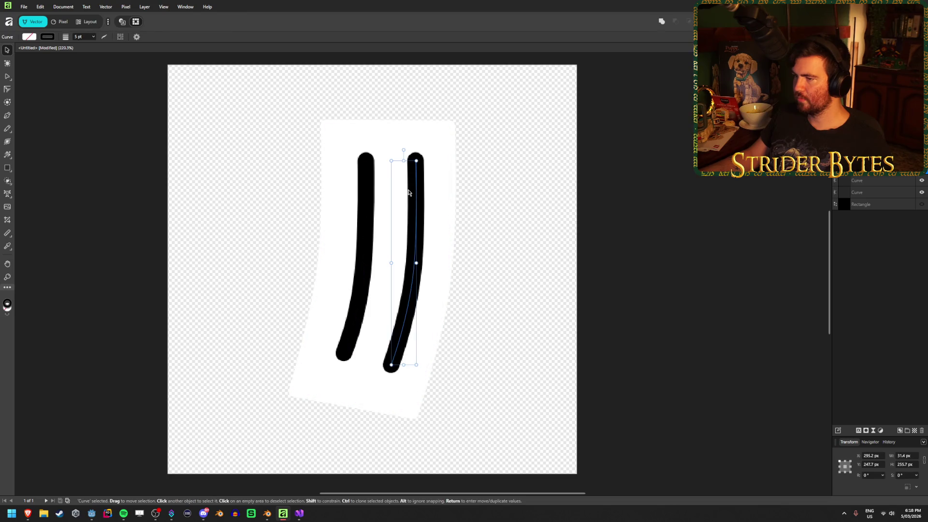
{"action": "left_click", "coordinate": [435, 155], "text": "shift"}
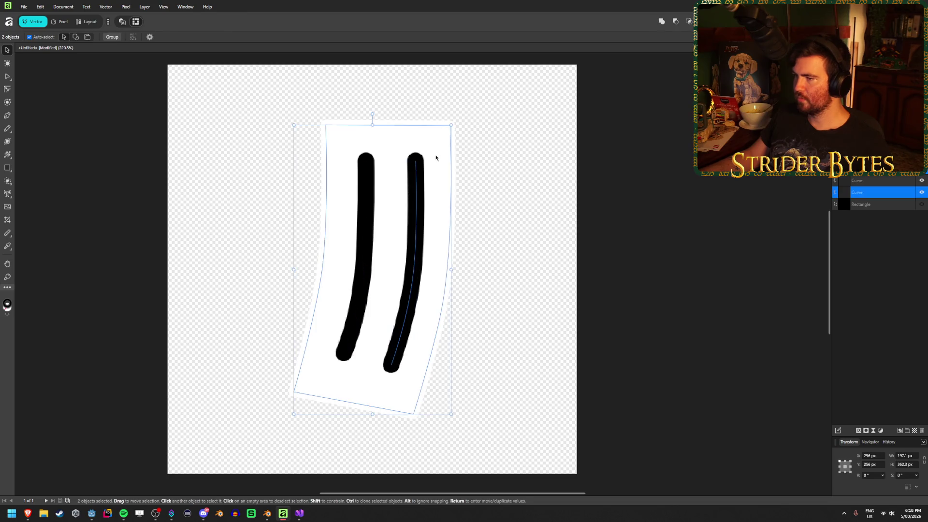
{"action": "left_click", "coordinate": [675, 21]}
{"action": "key", "text": "ctrl+z"}
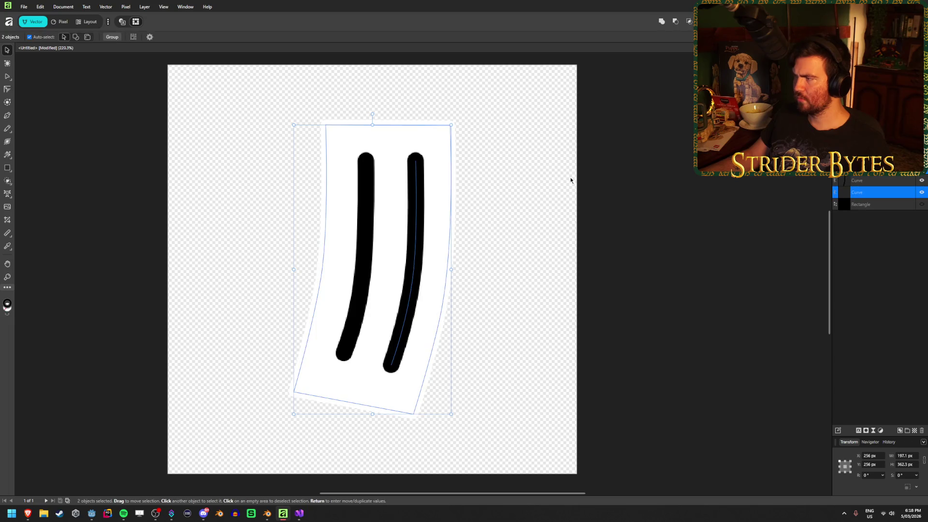
{"action": "left_click", "coordinate": [501, 179]}
Set the white magazine shape's stroke to none
{"action": "left_click", "coordinate": [445, 149]}
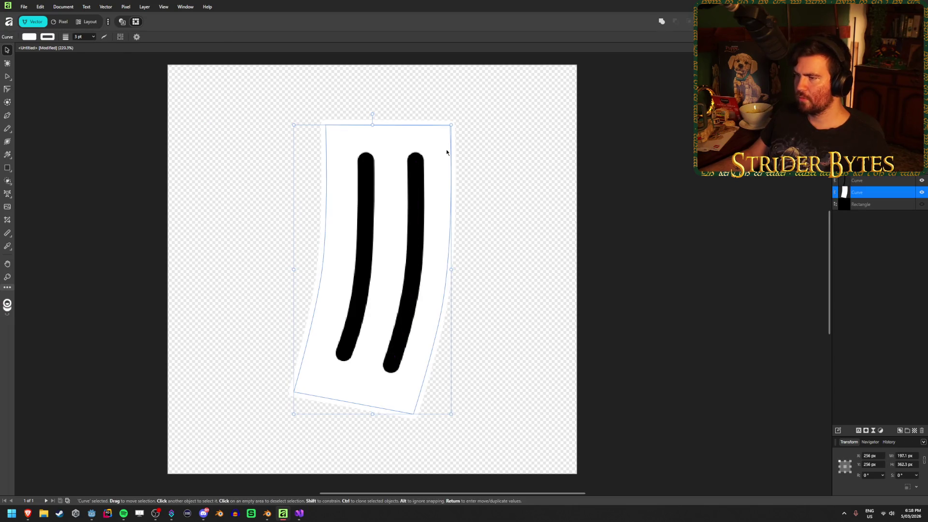
{"action": "left_click", "coordinate": [47, 37]}
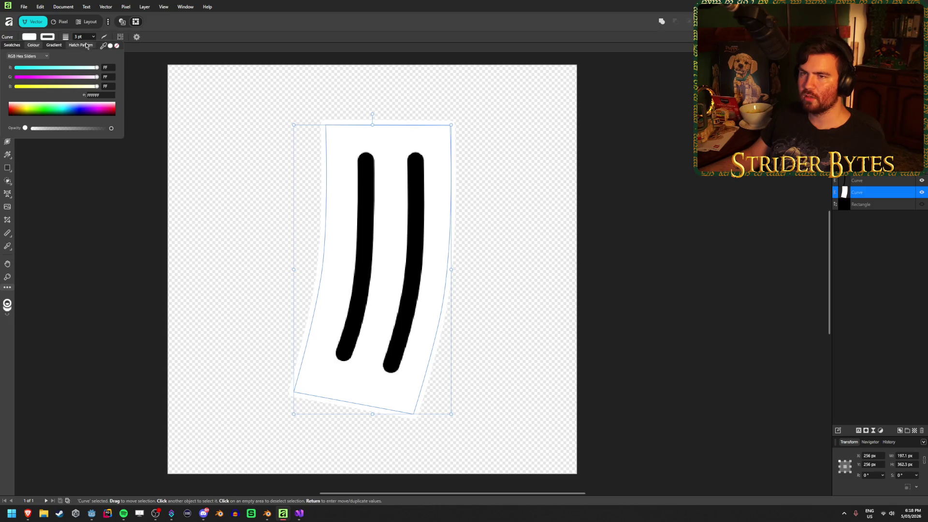
{"action": "left_click", "coordinate": [117, 46]}
{"action": "left_click", "coordinate": [111, 46]}
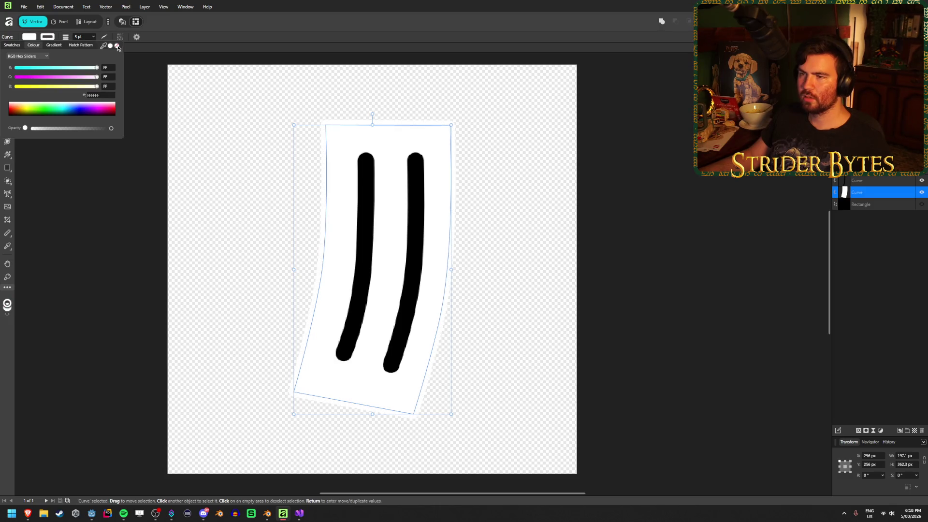
{"action": "left_click", "coordinate": [117, 47]}
{"action": "left_click", "coordinate": [469, 189]}
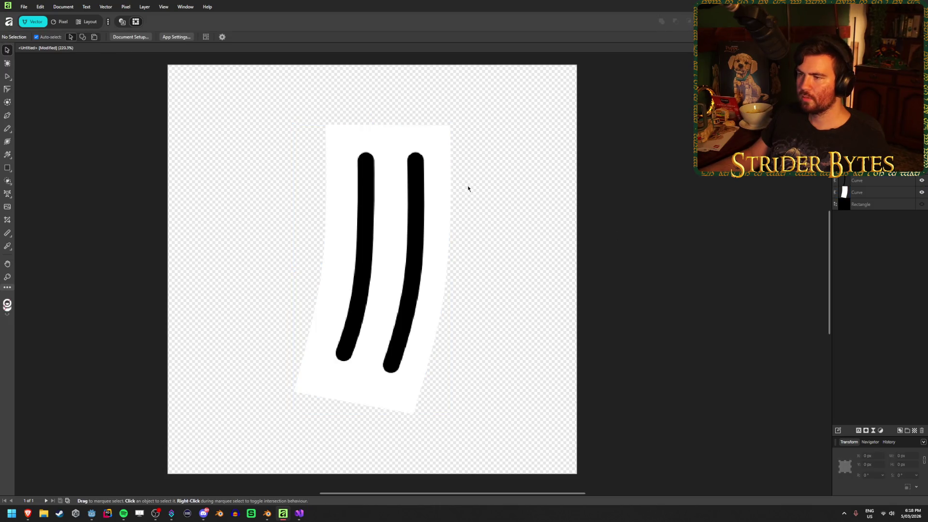
Show the black Rectangle again and test-merge the left slot stroke, then undo
{"action": "left_click", "coordinate": [922, 205]}
{"action": "left_click", "coordinate": [886, 193]}
{"action": "left_click", "coordinate": [885, 185], "text": "shift"}
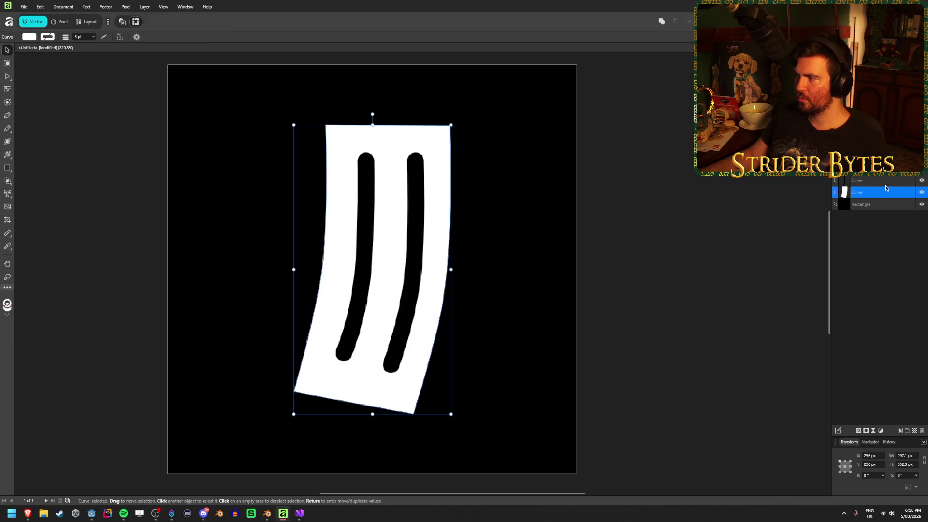
{"action": "left_click", "coordinate": [675, 23]}
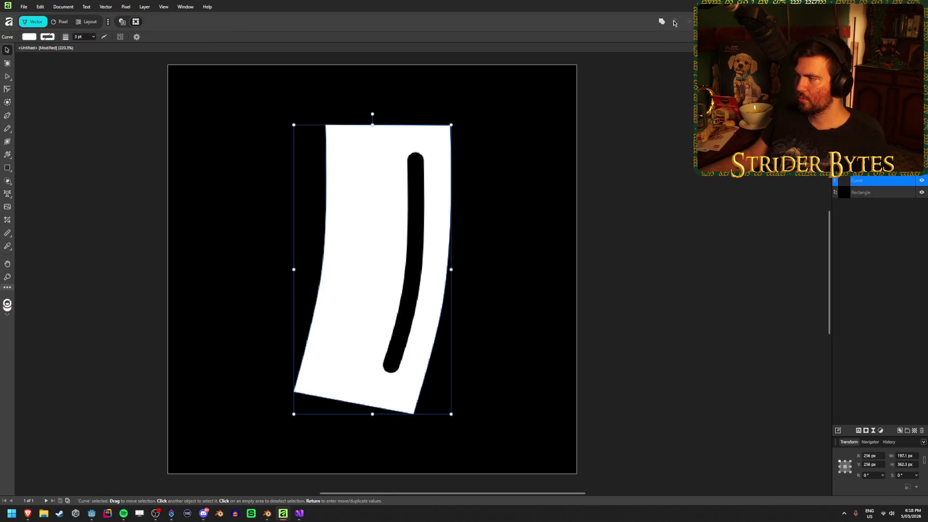
{"action": "key", "text": "ctrl+z"}
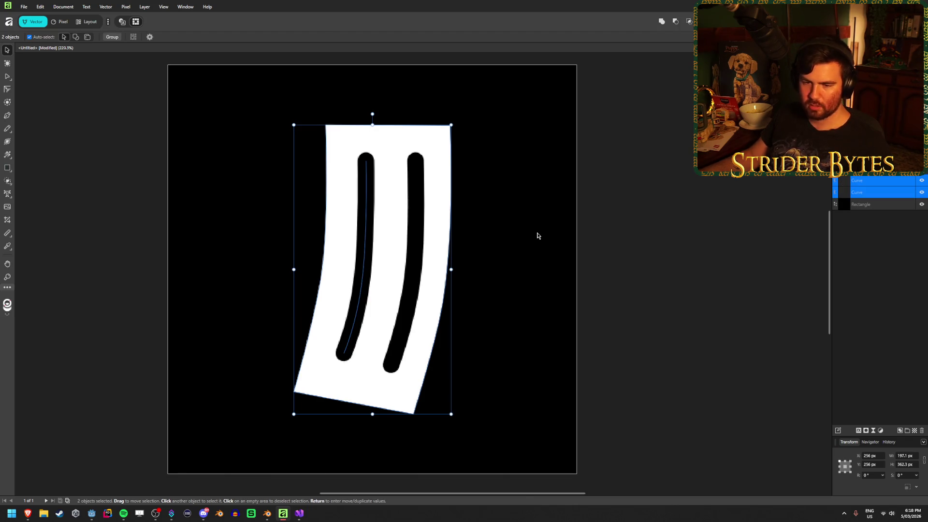
{"action": "key", "text": "ctrl+d"}
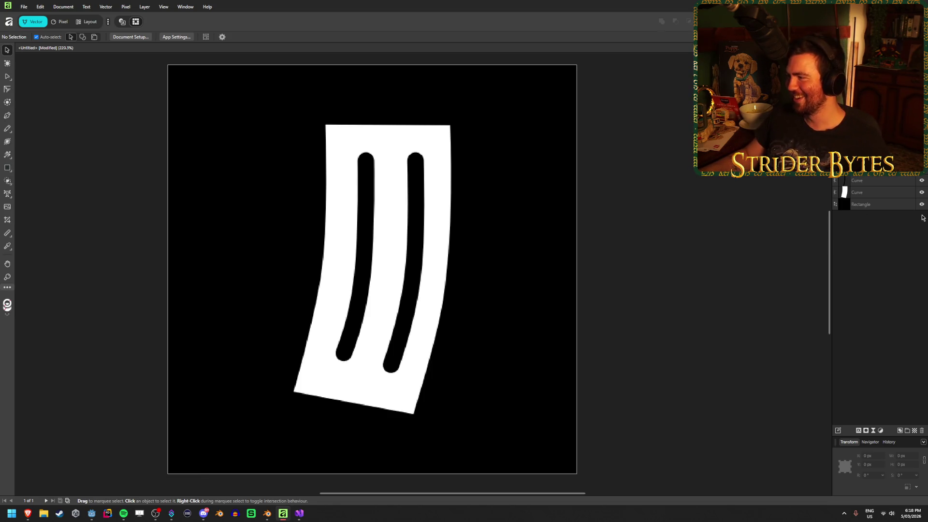
Compare the white shape and left slot stroke layers and check the stroke's context menu
{"action": "left_click", "coordinate": [892, 192]}
{"action": "left_click", "coordinate": [897, 183]}
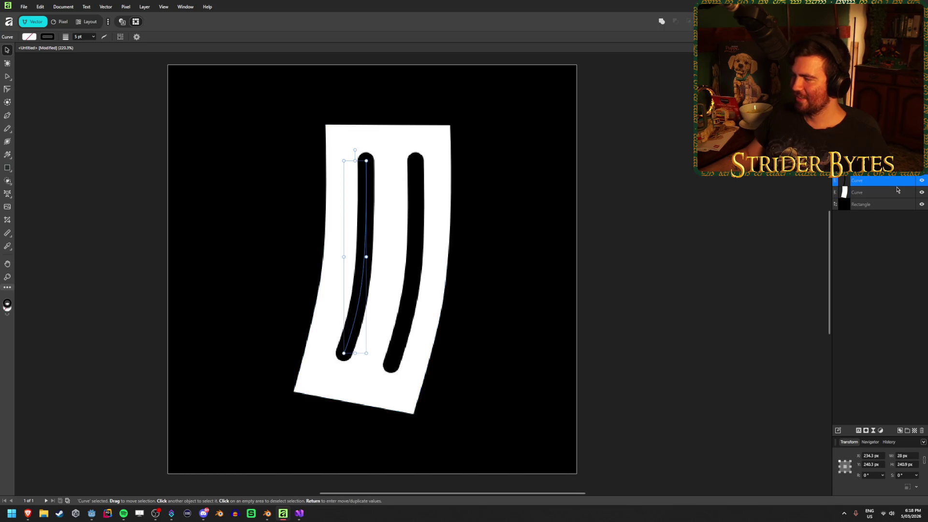
{"action": "left_click", "coordinate": [899, 189]}
{"action": "left_click", "coordinate": [898, 182]}
{"action": "left_click", "coordinate": [900, 188]}
{"action": "left_click", "coordinate": [899, 183]}
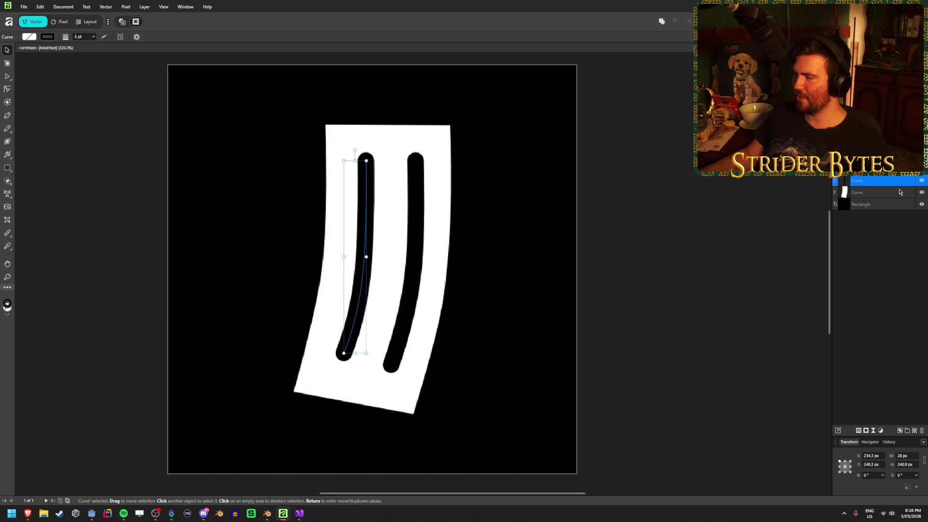
{"action": "left_click", "coordinate": [899, 189]}
{"action": "left_click", "coordinate": [899, 183]}
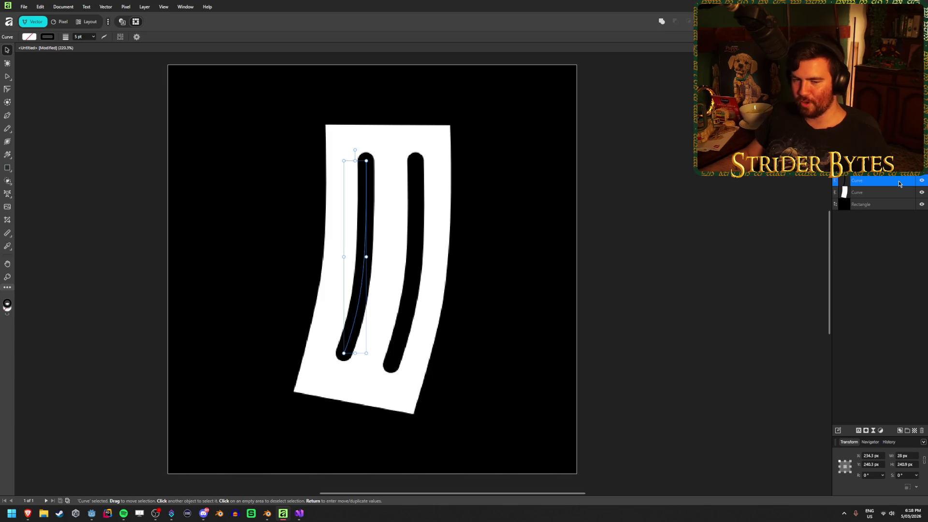
{"action": "right_click", "coordinate": [899, 183]}
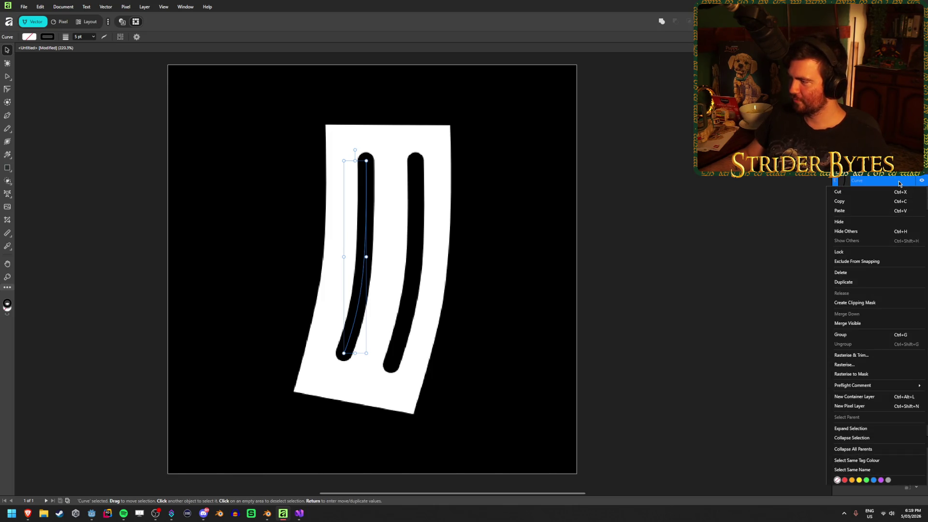
{"action": "left_click", "coordinate": [690, 245]}
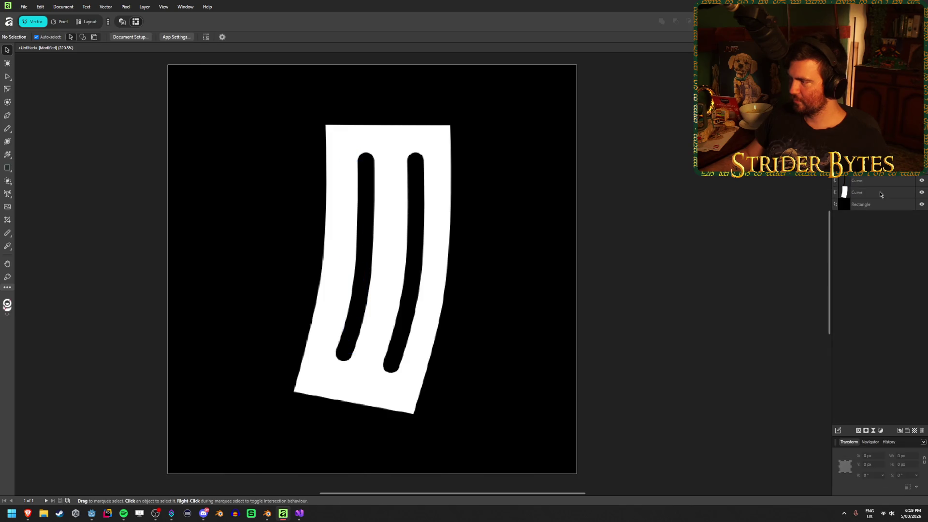
Try the left-stroke merge once more, then drag the stroke Curve layers below the white Curve
{"action": "left_click", "coordinate": [880, 194]}
{"action": "left_click", "coordinate": [363, 217], "text": "shift"}
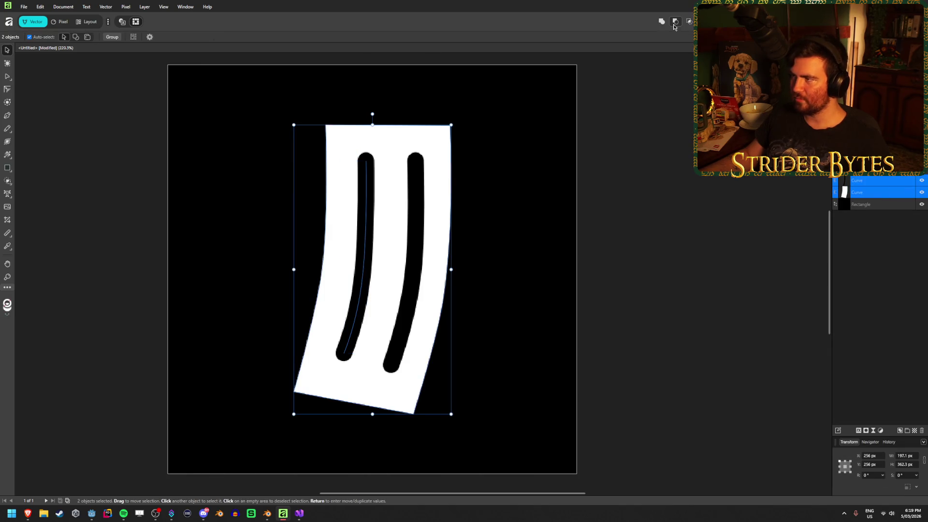
{"action": "left_click", "coordinate": [675, 24]}
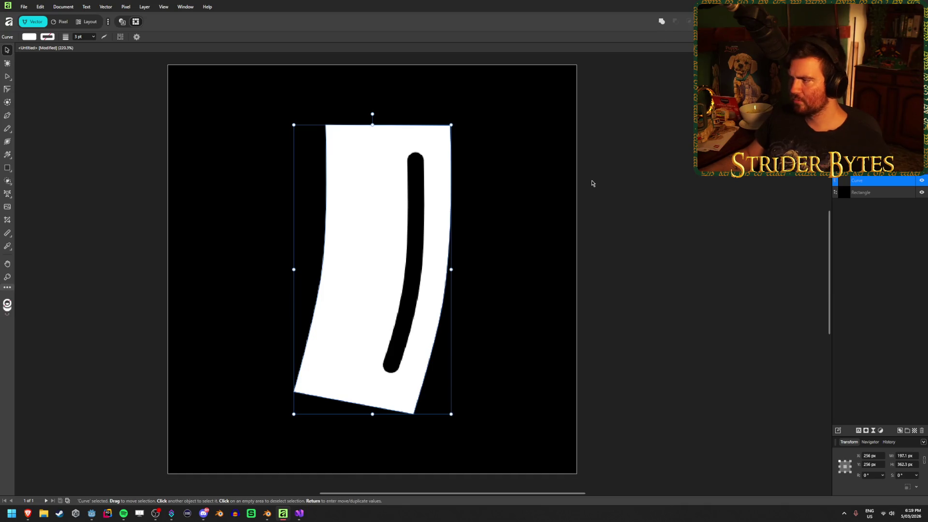
{"action": "left_click", "coordinate": [612, 211]}
{"action": "key", "text": "ctrl+v"}
{"action": "left_click", "coordinate": [611, 211]}
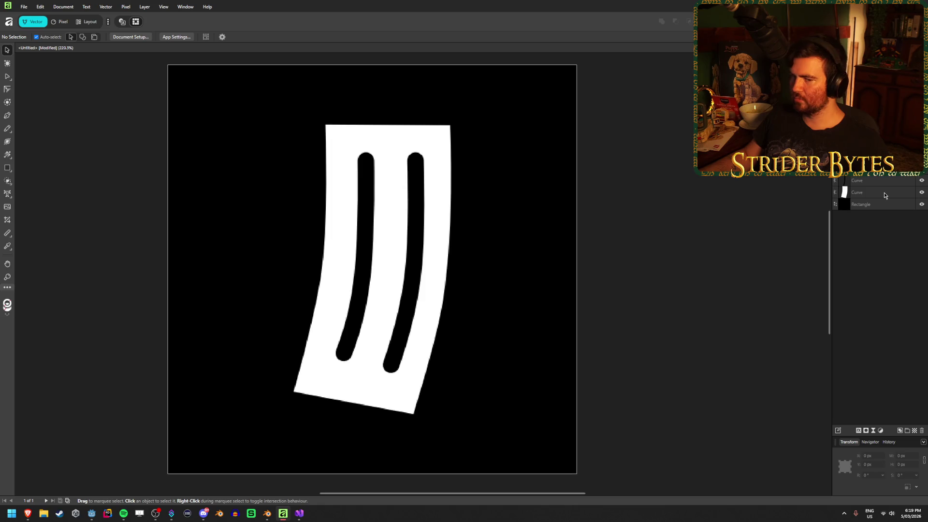
{"action": "mouse_move", "coordinate": [884, 193]}
{"action": "left_mouse_down"}
{"action": "mouse_move", "coordinate": [889, 201]}
{"action": "mouse_move", "coordinate": [904, 174]}
{"action": "mouse_move", "coordinate": [894, 170]}
{"action": "left_mouse_up"}
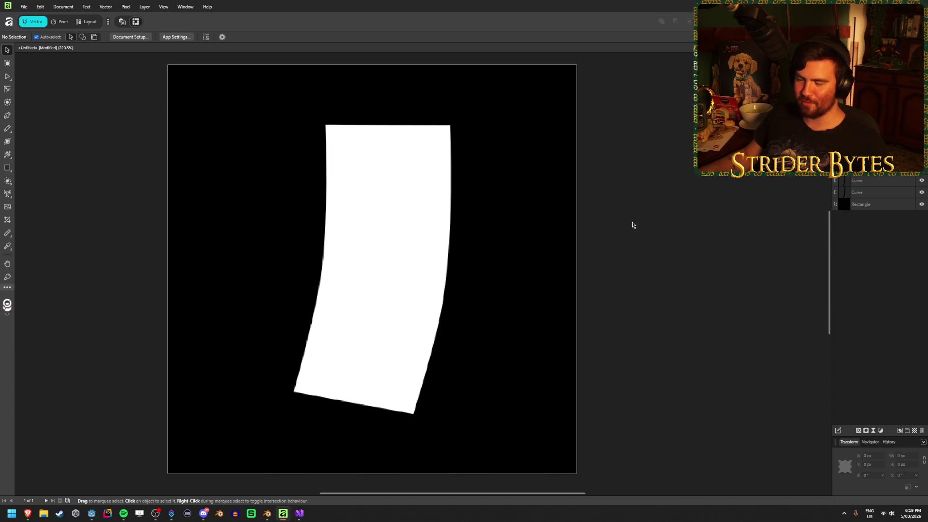
{"action": "left_click", "coordinate": [887, 180]}
Undo a test merge, then move the white Curve back behind the black strokes
{"action": "left_click", "coordinate": [887, 192], "text": "shift"}
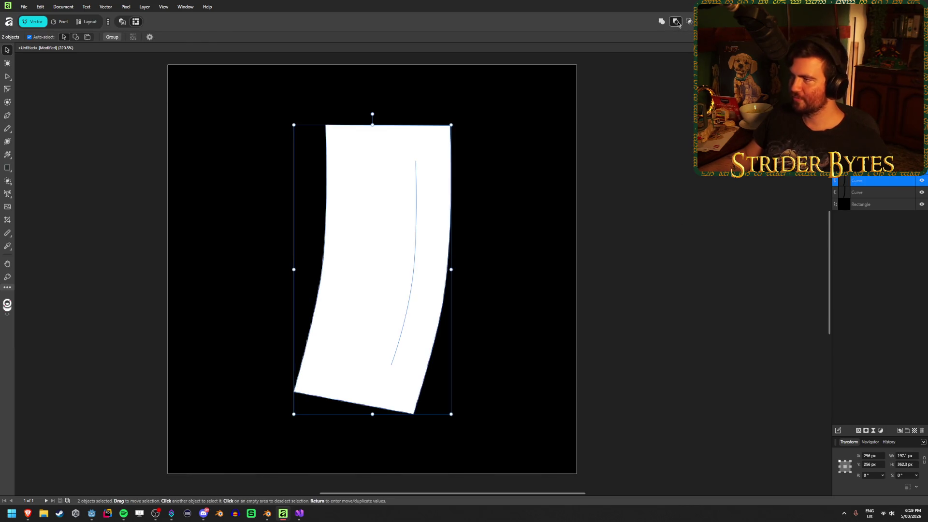
{"action": "left_click", "coordinate": [677, 23]}
{"action": "key", "text": "ctrl+z"}
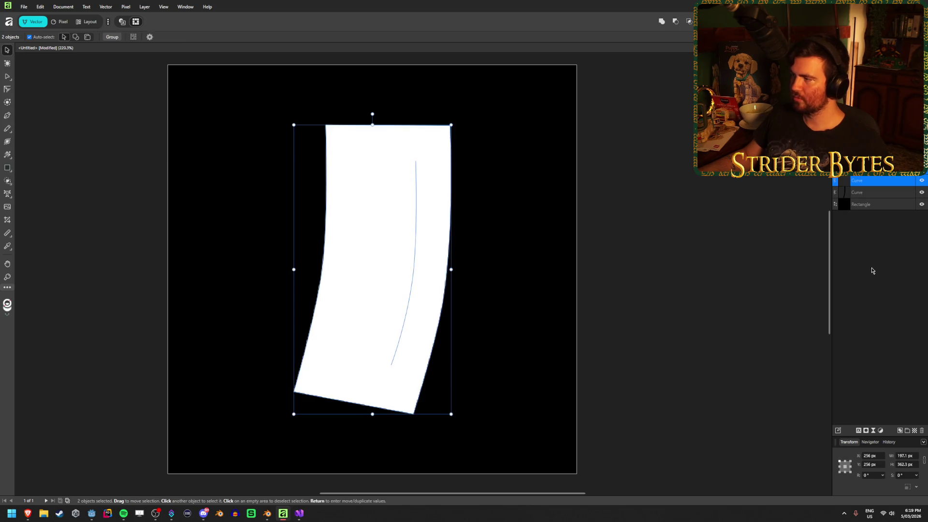
{"action": "left_click", "coordinate": [731, 222]}
{"action": "left_click", "coordinate": [884, 180]}
{"action": "left_click", "coordinate": [885, 192]}
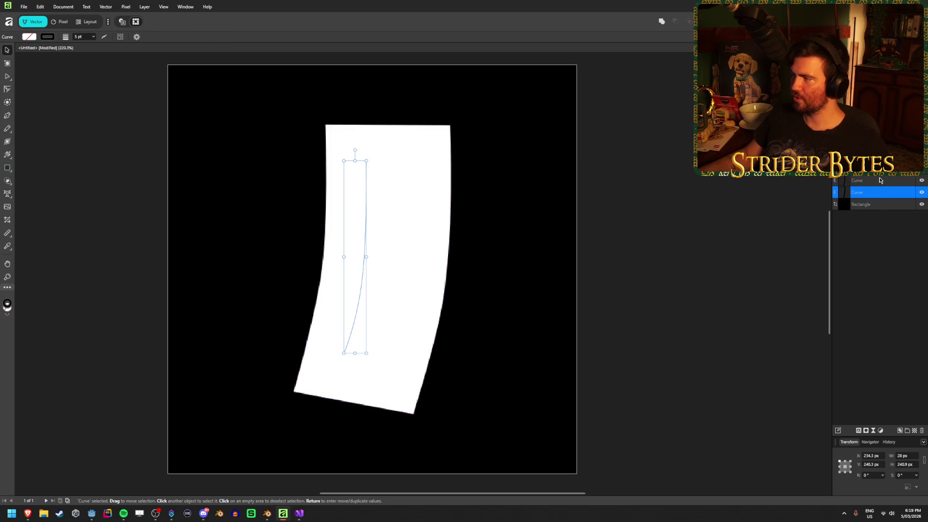
{"action": "left_click", "coordinate": [884, 180]}
{"action": "left_click", "coordinate": [884, 168]}
{"action": "key", "text": "ctrl+bracketleft"}
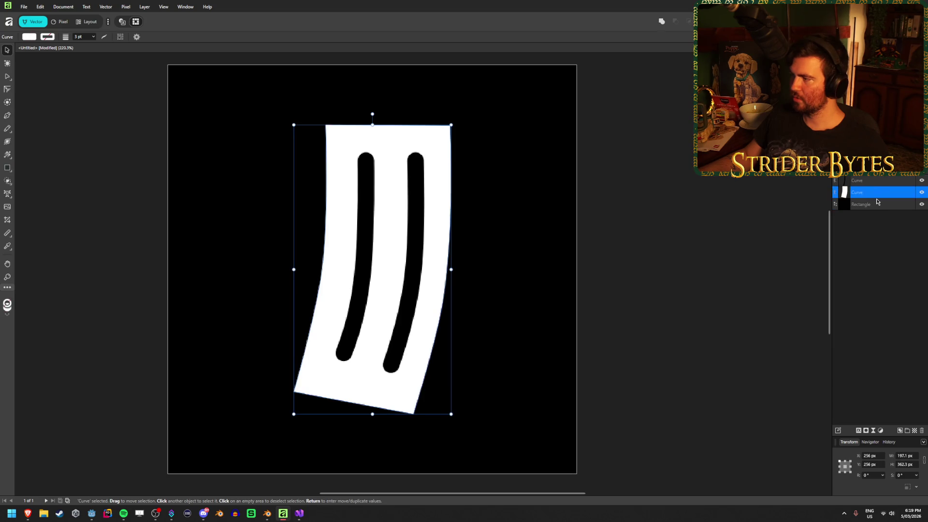
Test merging the stroke into the white shape again and undo it
{"action": "left_click", "coordinate": [884, 180]}
{"action": "left_click", "coordinate": [884, 192], "text": "shift"}
{"action": "left_click", "coordinate": [677, 22]}
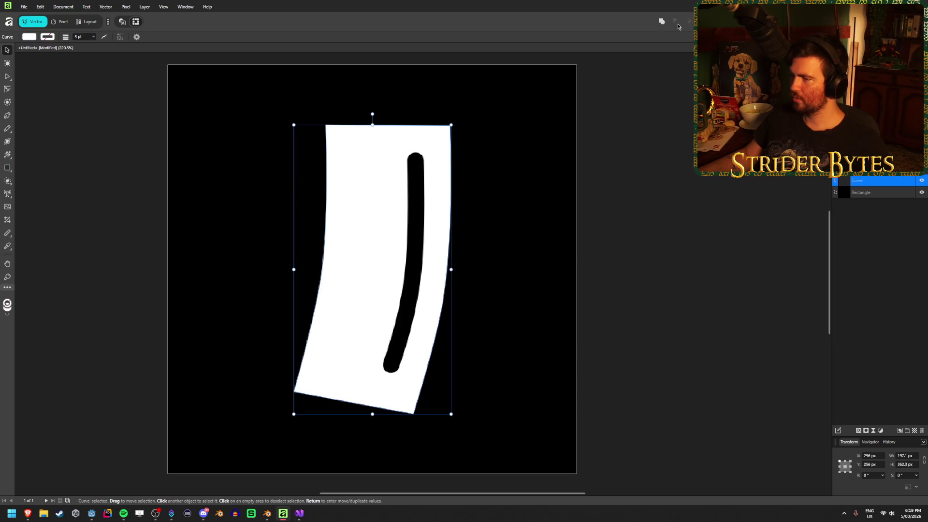
{"action": "key", "text": "ctrl+z"}
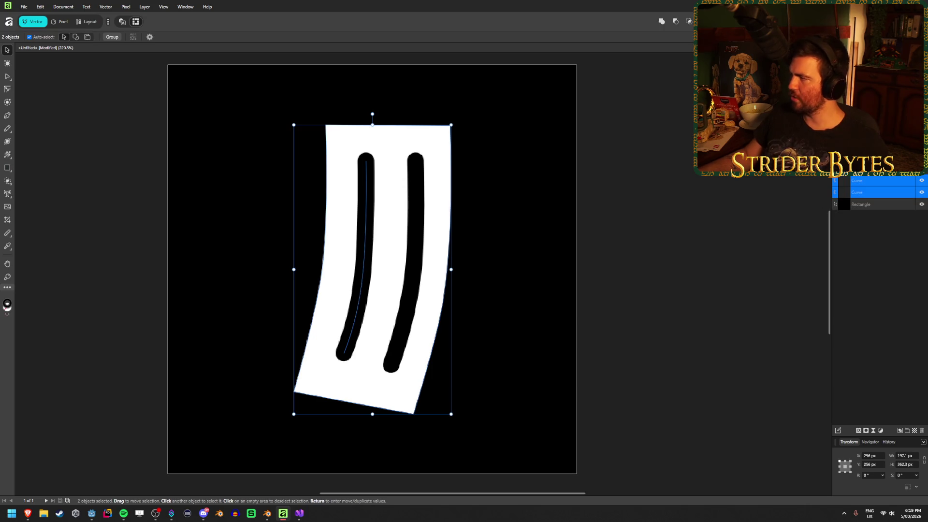
{"action": "left_click", "coordinate": [717, 206]}
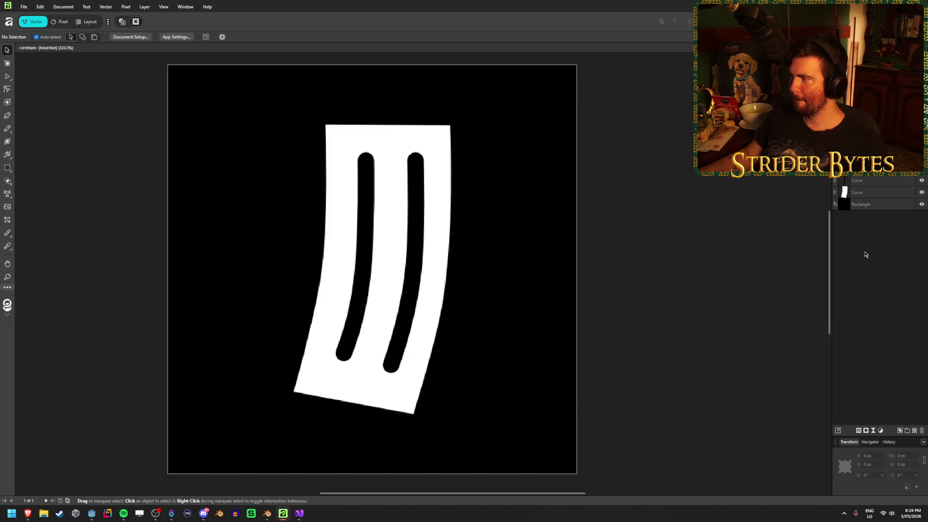
Try a boolean Subtract of the stroke from the white shape, then deselect both curves
{"action": "left_click", "coordinate": [886, 193]}
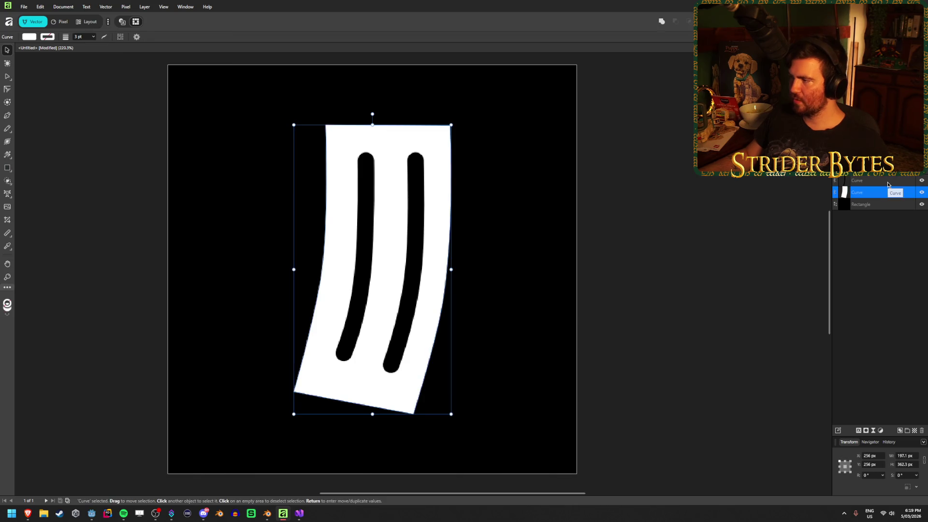
{"action": "left_click", "coordinate": [887, 182], "text": "shift"}
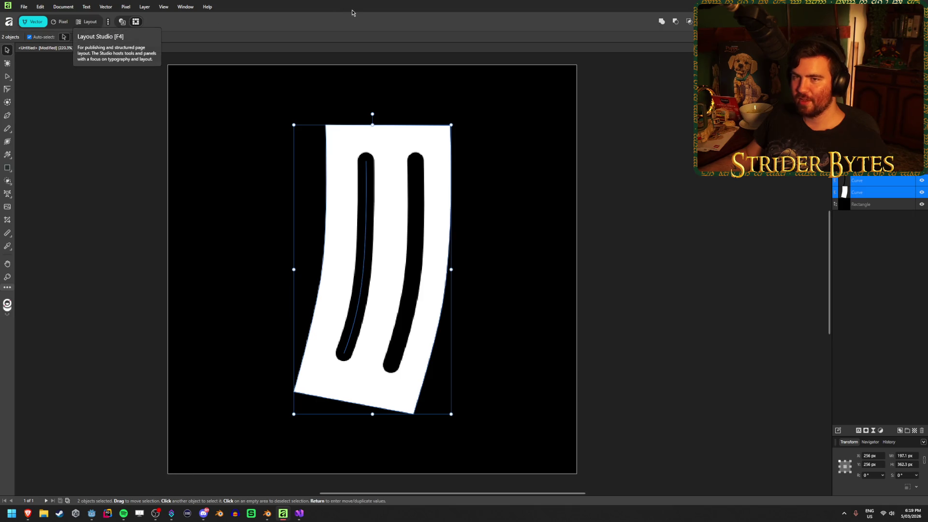
{"action": "left_click", "coordinate": [692, 22]}
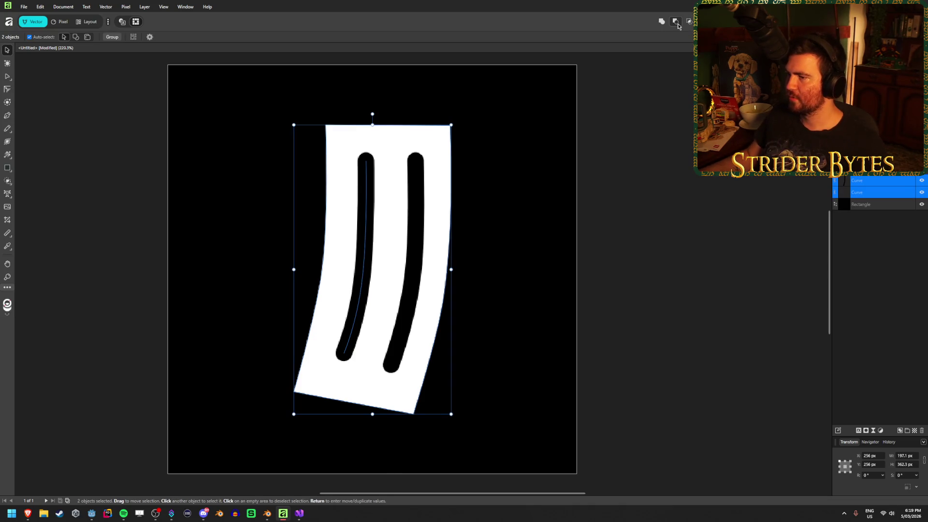
{"action": "left_click", "coordinate": [678, 25]}
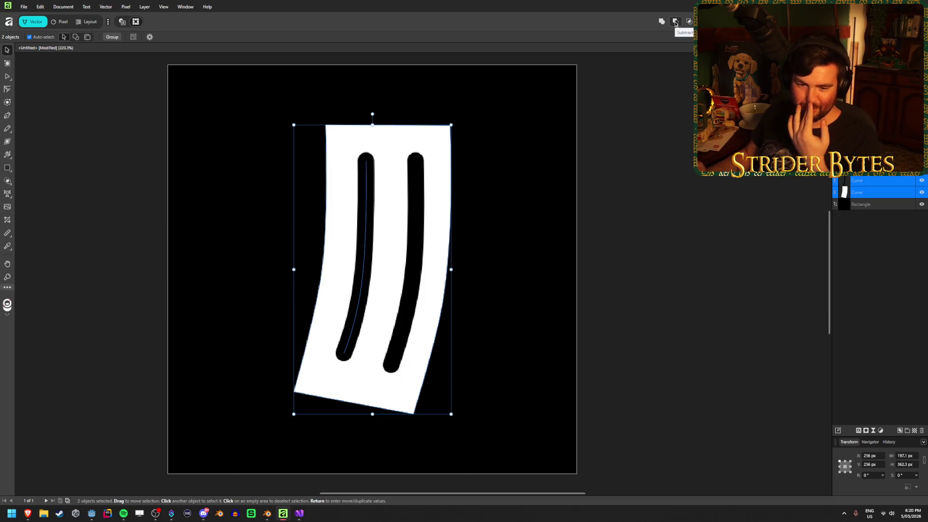
{"action": "left_click", "coordinate": [666, 244]}
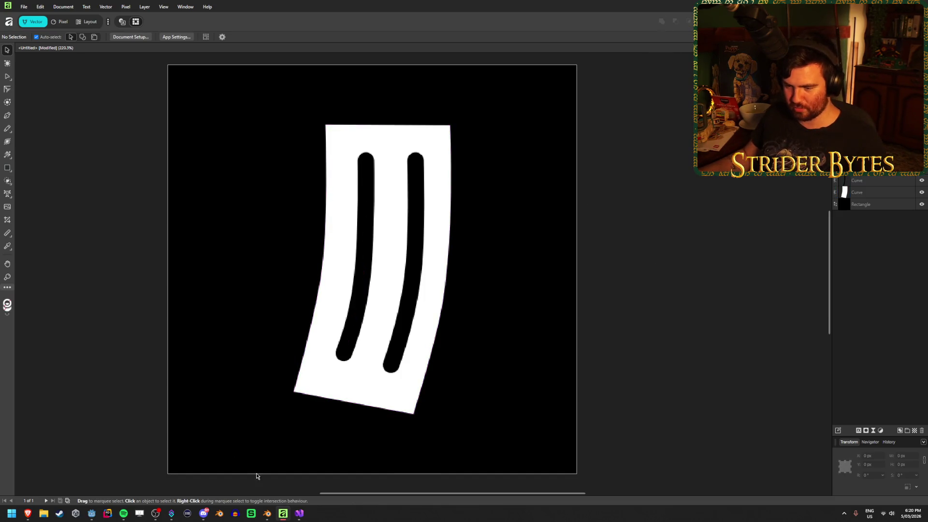
{"action": "left_click", "coordinate": [92, 514]}
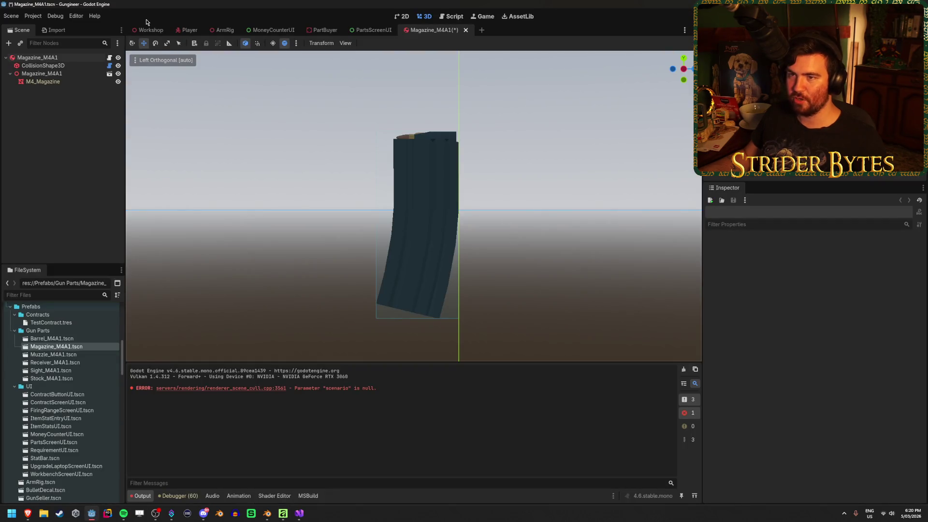
Open the Workshop scene, adjust the viewport and run the project with F5
{"action": "left_click", "coordinate": [149, 30]}
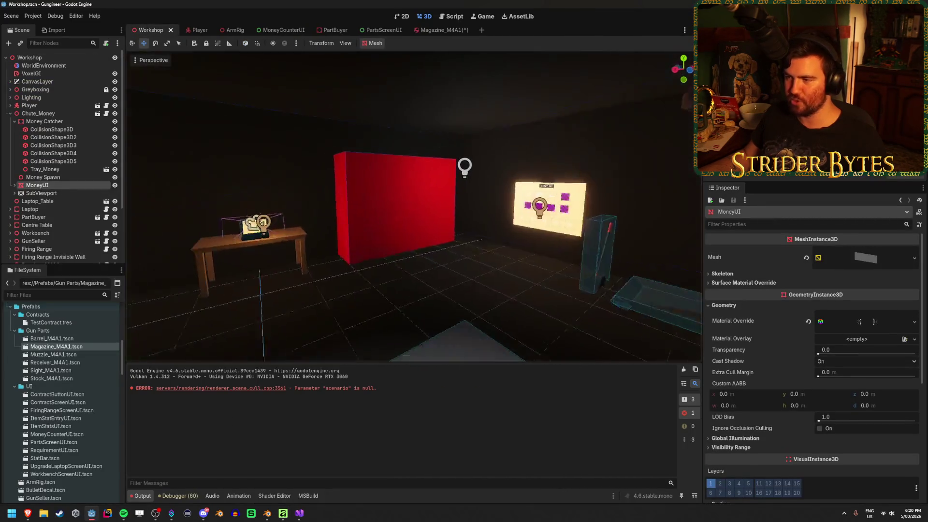
{"action": "left_click_drag", "start_coordinate": [659, 196], "coordinate": [659, 196]}
{"action": "key", "text": "F5"}
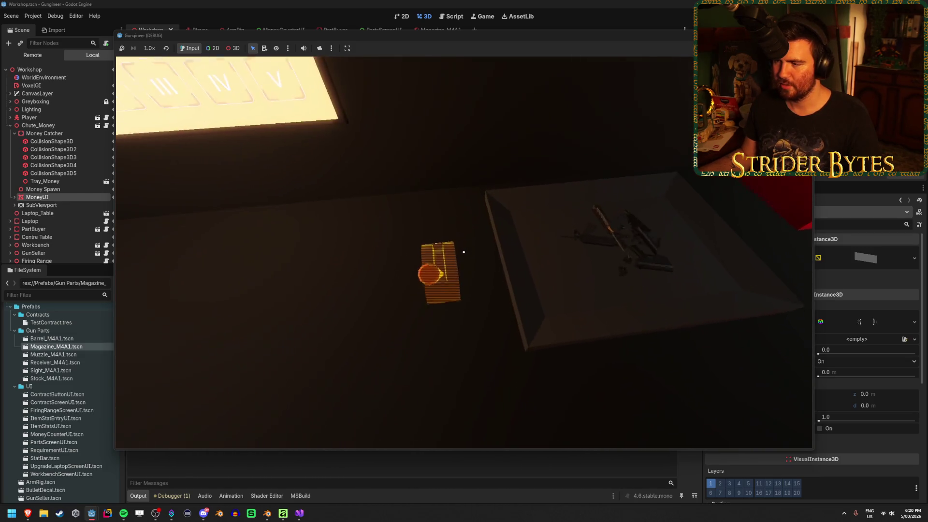
Spawn a magazine, attach it to the gun at the workbench and equip the green rifle
{"action": "left_click", "coordinate": [464, 251]}
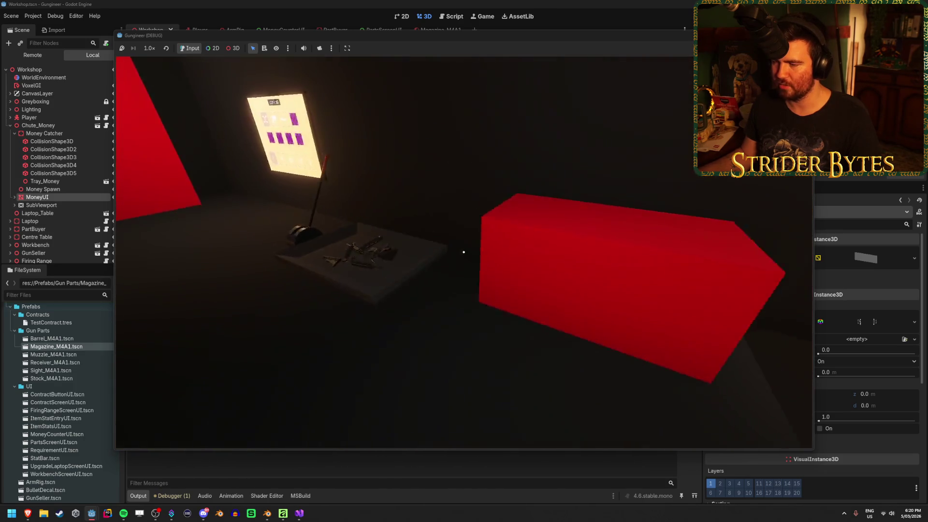
{"action": "left_click", "coordinate": [464, 252]}
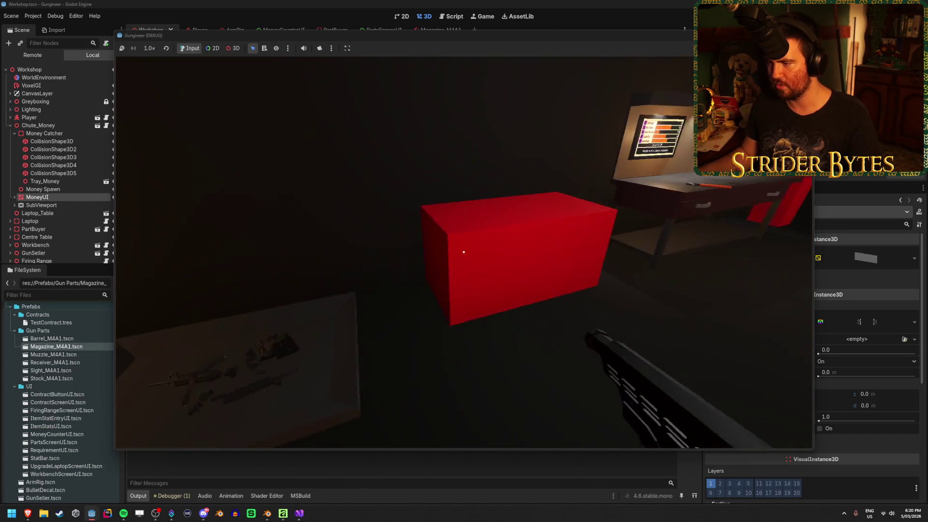
{"action": "left_click", "coordinate": [464, 252]}
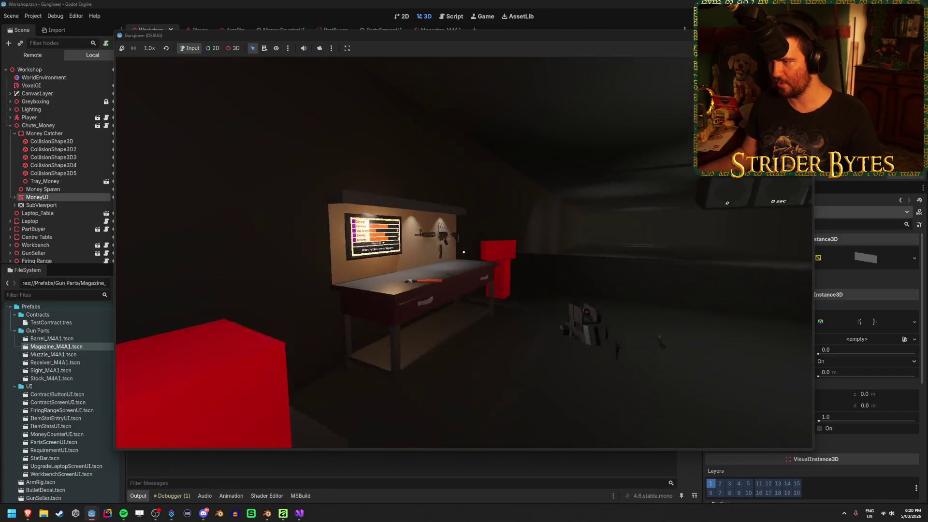
{"action": "key", "text": "1"}
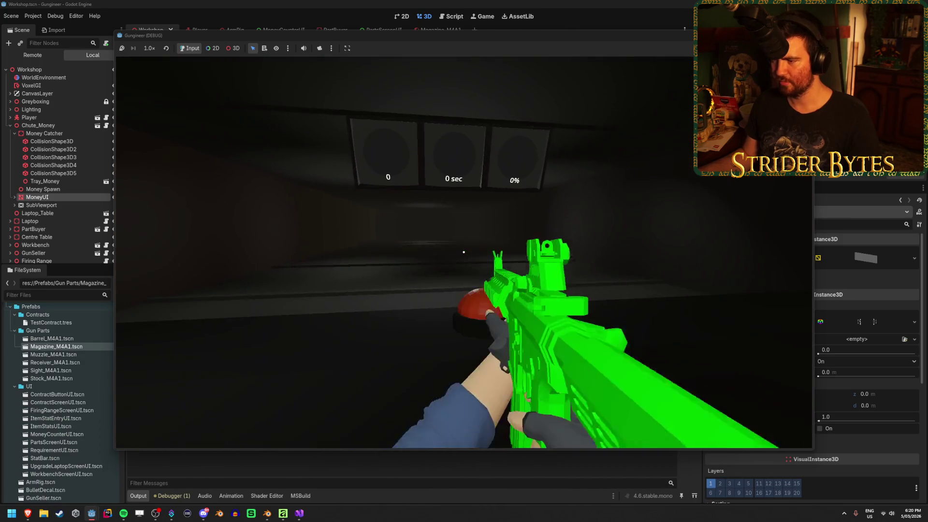
Fire the rifle at the range targets, aiming down the sights
{"action": "left_click", "coordinate": [463, 252]}
{"action": "left_click_drag", "start_coordinate": [464, 252], "coordinate": [464, 251]}
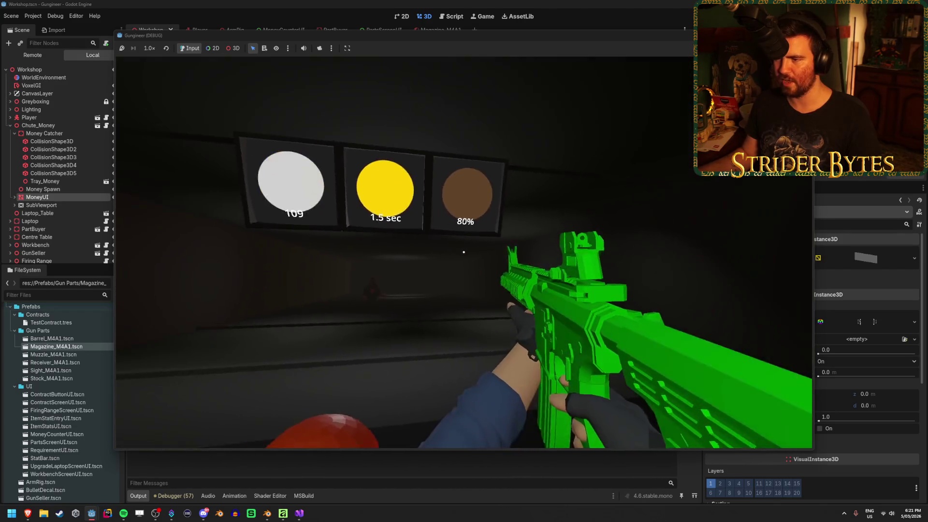
{"action": "right_click", "coordinate": [463, 252]}
{"action": "left_click", "coordinate": [464, 252]}
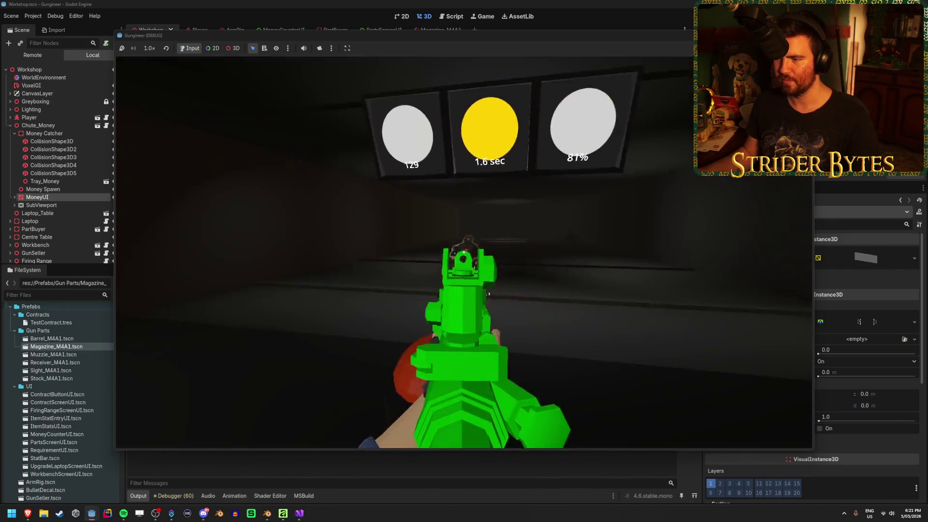
{"action": "right_click", "coordinate": [464, 252]}
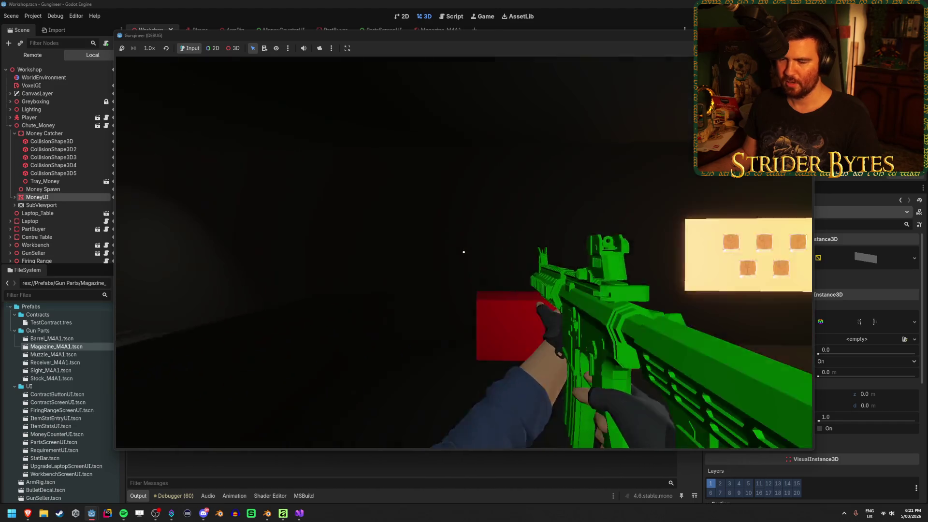
Walk past the boards to the sell window and sell the rifle
{"action": "key", "text": "w"}
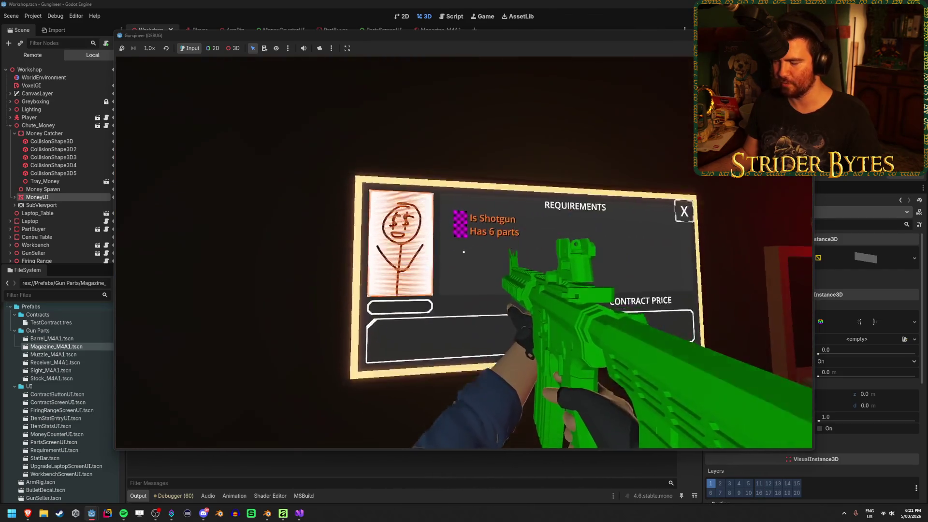
{"action": "key", "text": "w"}
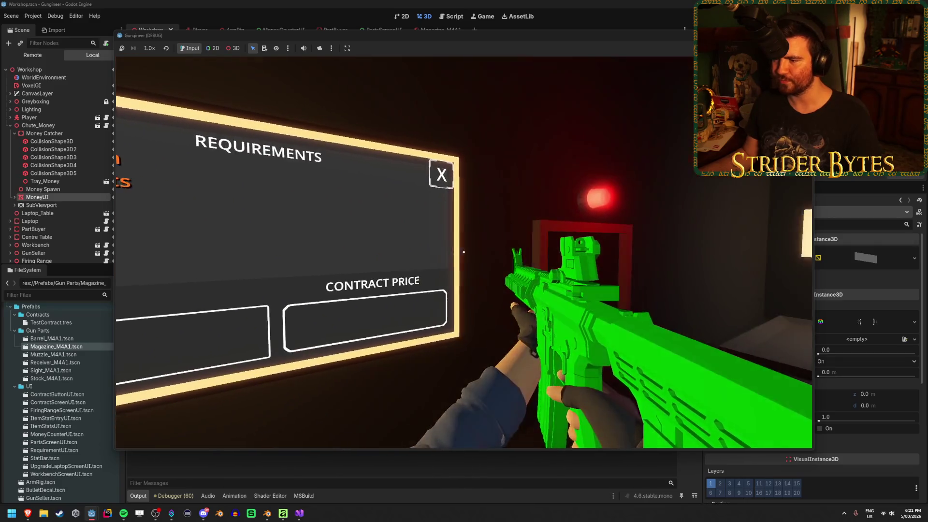
{"action": "key", "text": "s"}
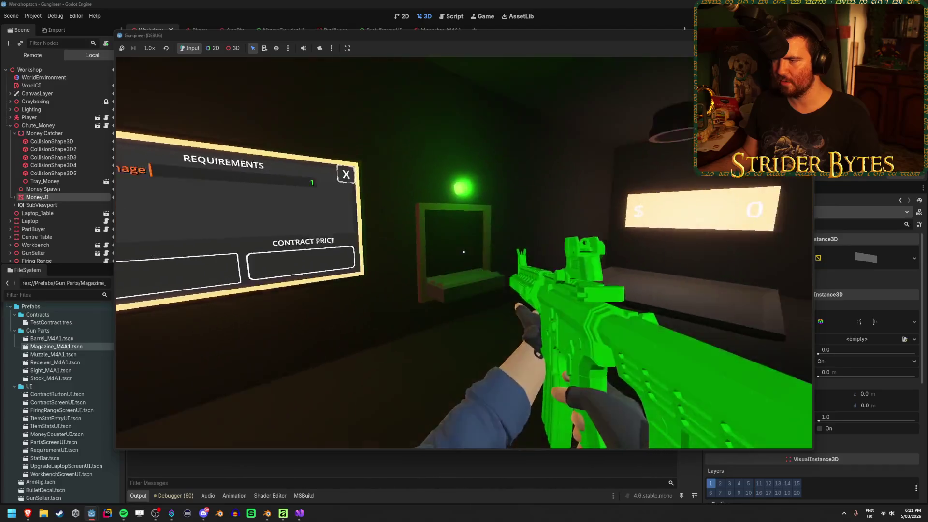
{"action": "key", "text": "e"}
{"action": "key", "text": "w"}
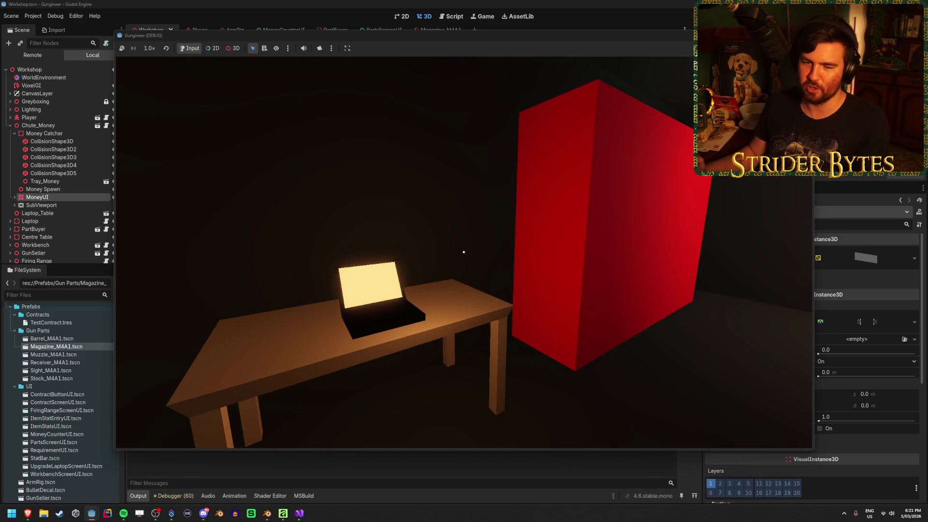
Open Upgrades on the laptop, then stop the game with F8 and return to the editor
{"action": "key", "text": "d"}
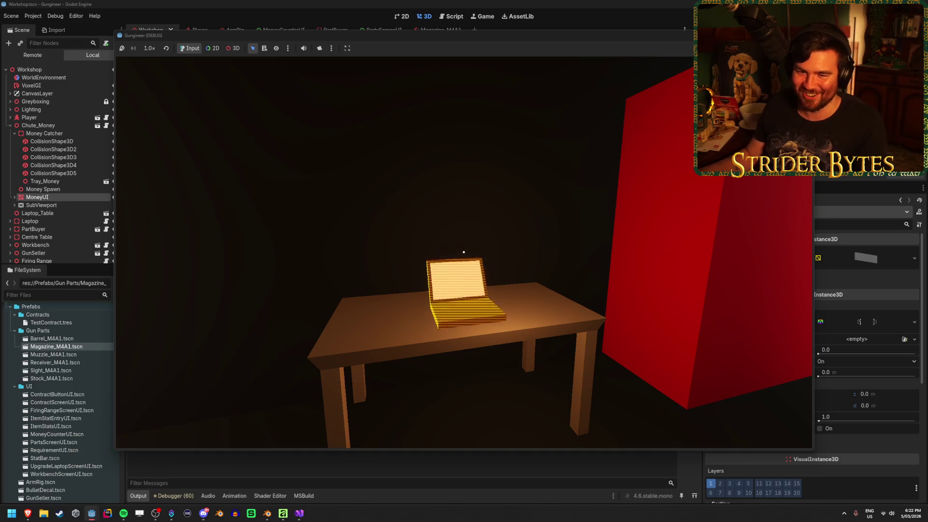
{"action": "key", "text": "w"}
{"action": "key", "text": "e"}
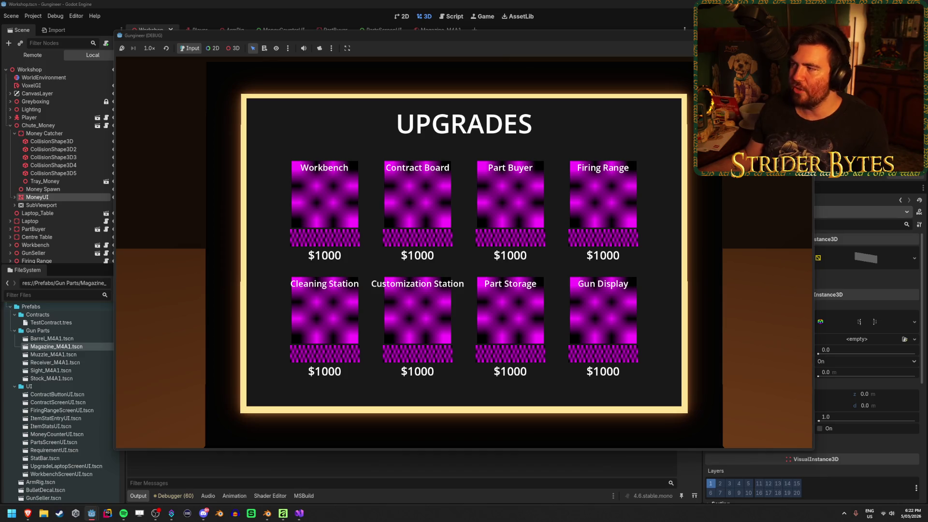
{"action": "key", "text": "F8"}
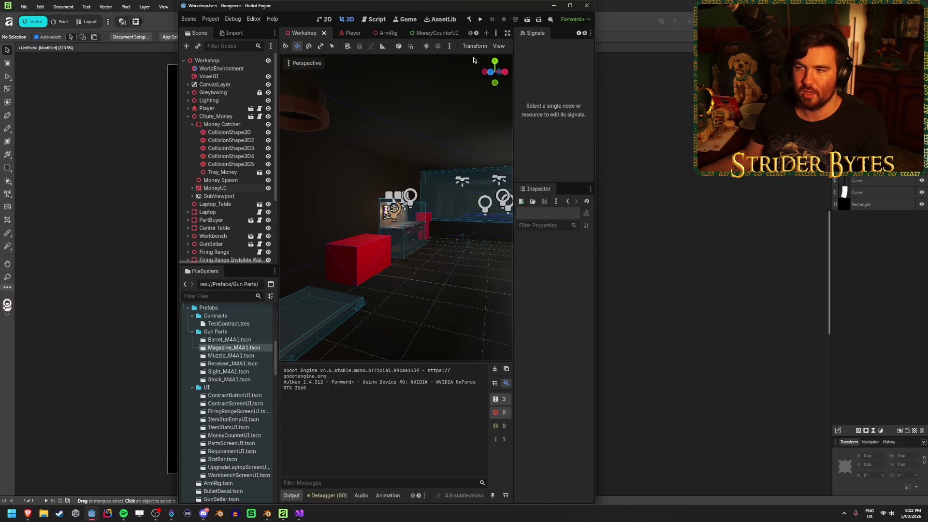
{"action": "left_click", "coordinate": [417, 279]}
Browse the BoxContainer, VBoxContainer and CollisionShape3D class documentation in the script workspace
{"action": "mouse_move", "coordinate": [418, 279]}
{"action": "left_mouse_down"}
{"action": "mouse_move", "coordinate": [127, 111]}
{"action": "mouse_move", "coordinate": [232, 155]}
{"action": "mouse_move", "coordinate": [451, 289]}
{"action": "left_mouse_up"}
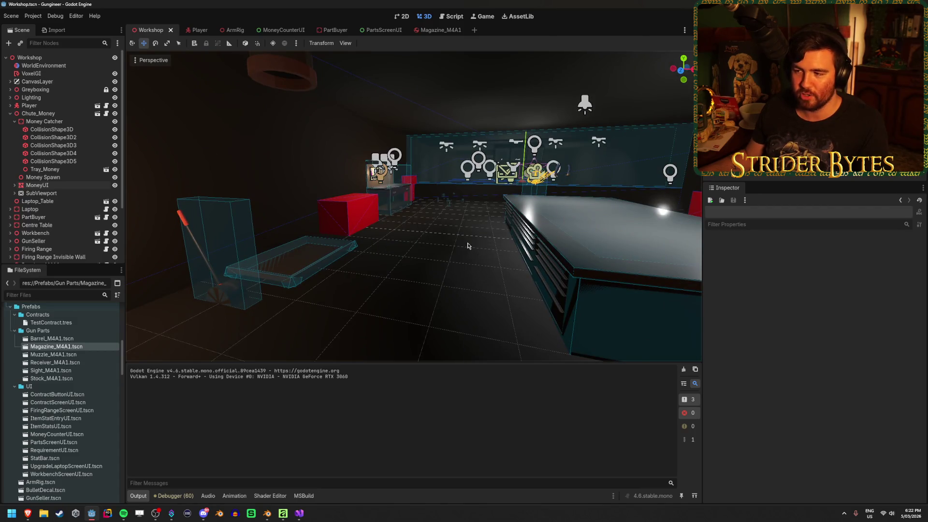
{"action": "left_click", "coordinate": [442, 17]}
{"action": "left_click", "coordinate": [174, 69]}
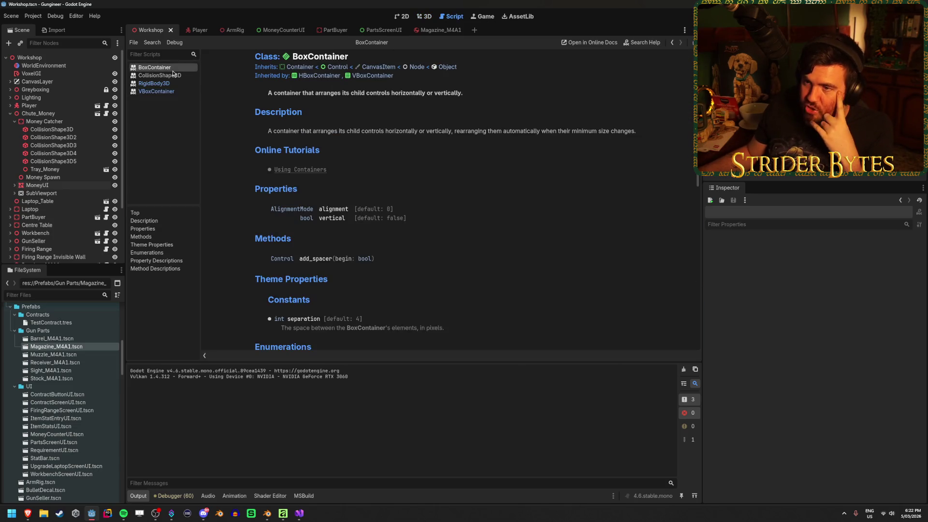
{"action": "left_click", "coordinate": [170, 90]}
{"action": "left_click", "coordinate": [170, 76]}
{"action": "scroll", "coordinate": [384, 243], "scroll_direction": "down", "scroll_amount": 10}
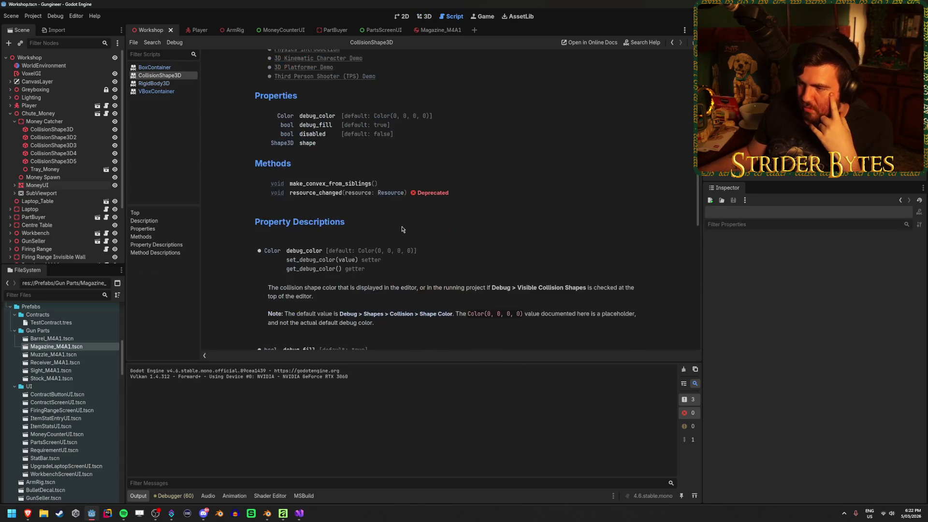
{"action": "scroll", "coordinate": [246, 213], "scroll_direction": "up", "scroll_amount": 10}
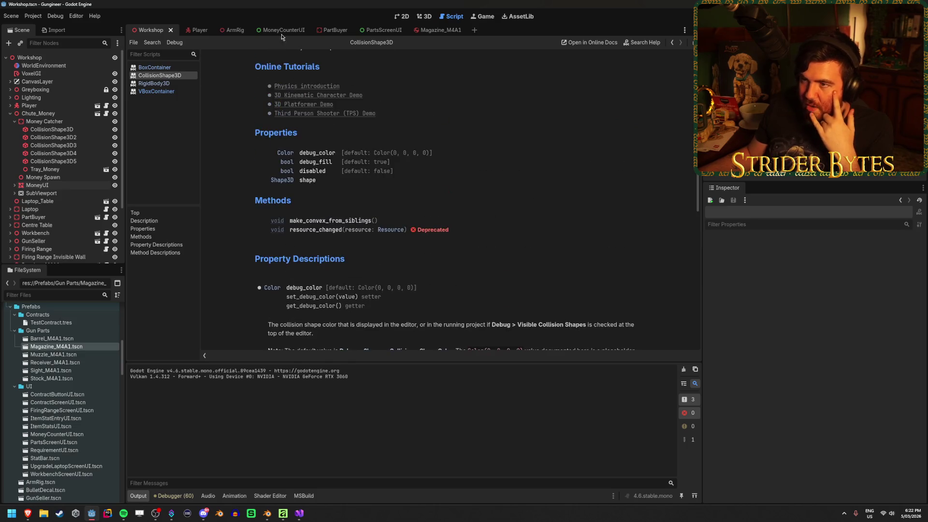
Fly the 3D viewport camera around the workbench, then return to the Affinity drawing
{"action": "left_click", "coordinate": [401, 17]}
{"action": "left_click", "coordinate": [421, 17]}
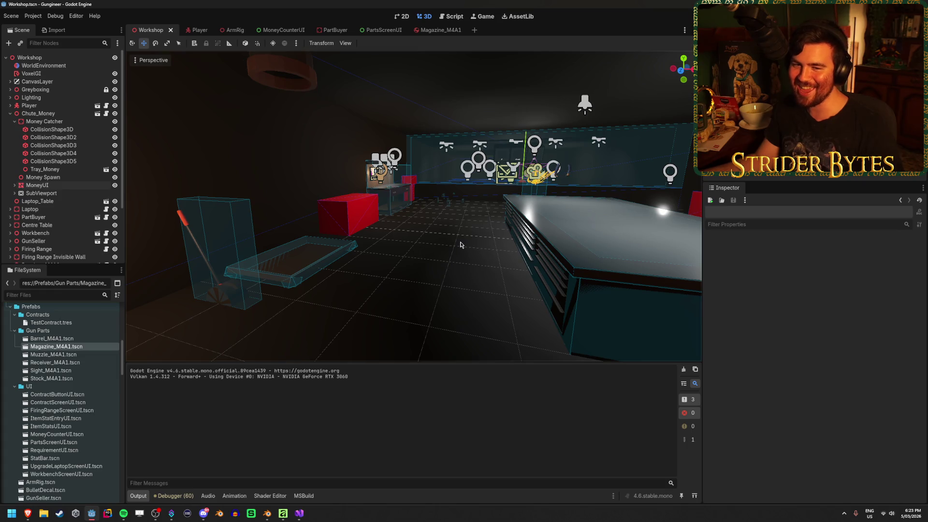
{"action": "right_click", "coordinate": [373, 236]}
{"action": "key", "text": "Escape"}
{"action": "mouse_move", "coordinate": [457, 227]}
{"action": "left_mouse_down"}
{"action": "mouse_move", "coordinate": [339, 232]}
{"action": "mouse_move", "coordinate": [435, 242]}
{"action": "mouse_move", "coordinate": [394, 259]}
{"action": "mouse_move", "coordinate": [310, 367]}
{"action": "left_mouse_up"}
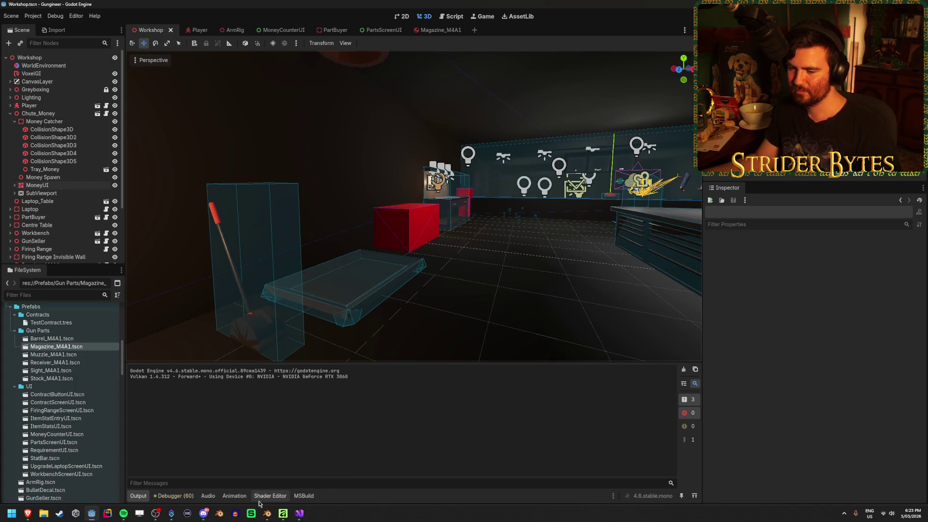
{"action": "left_click", "coordinate": [277, 513]}
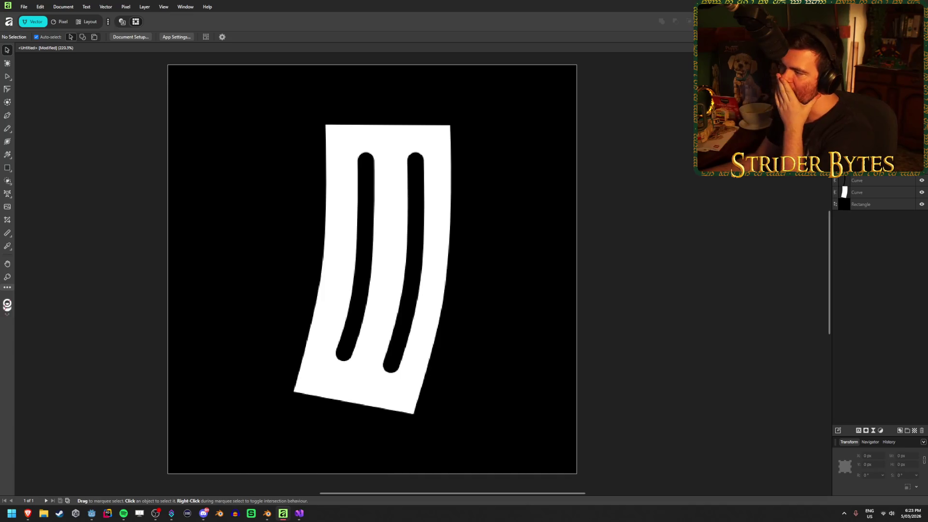
Select the right slot curve of the magazine icon
{"action": "left_click", "coordinate": [871, 168]}
{"action": "left_click", "coordinate": [873, 181]}
{"action": "left_click", "coordinate": [877, 174]}
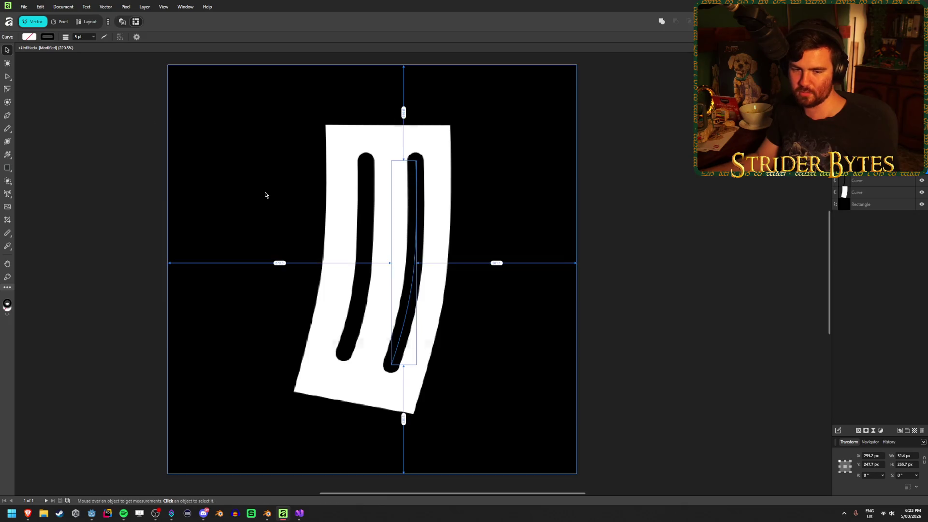
Save the drawing as PartBuyer_Magazine.af and clear the canvas selection
{"action": "key", "text": "ctrl+s"}
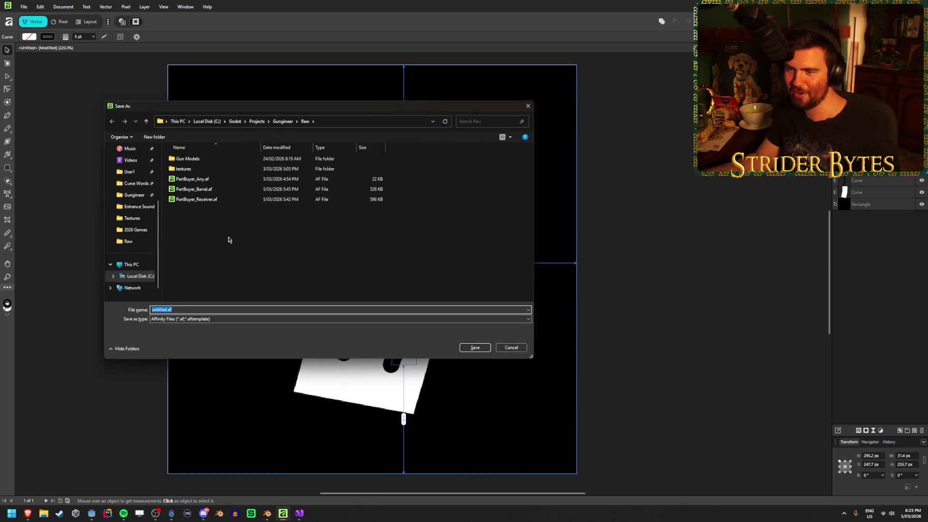
{"action": "left_click", "coordinate": [356, 198]}
{"action": "left_click", "coordinate": [191, 307]}
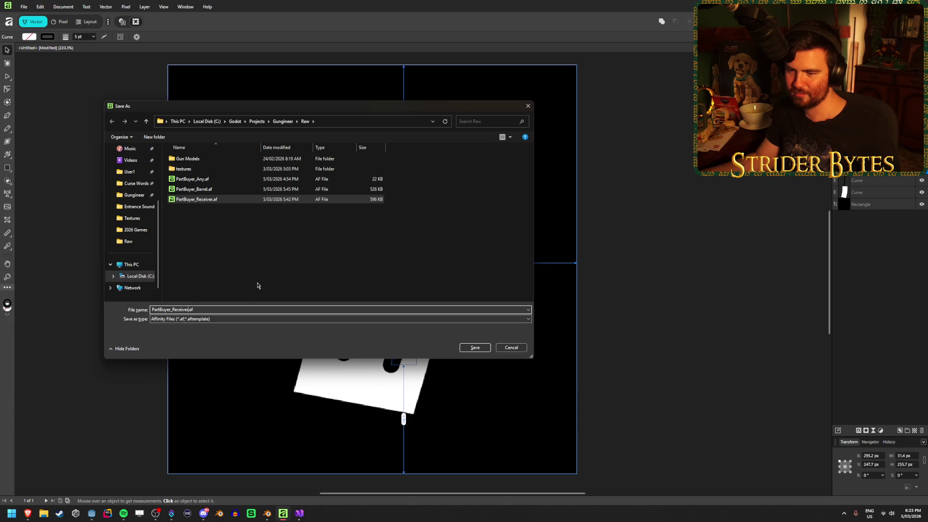
{"action": "key", "text": "BackSpace"}
{"action": "key", "text": "BackSpace"}
{"action": "key", "text": "BackSpace"}
{"action": "key", "text": "BackSpace"}
{"action": "type", "text": "Magaz"}
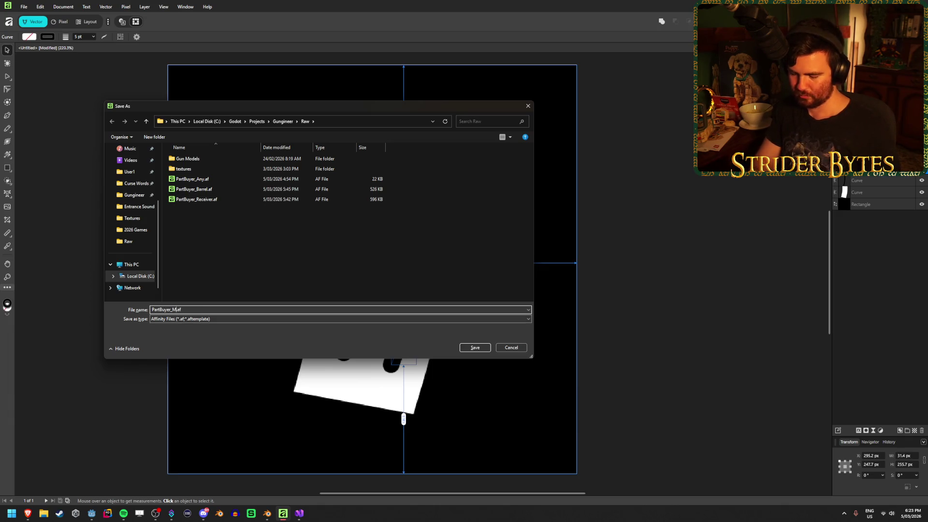
{"action": "type", "text": "ine"}
{"action": "key", "text": "Return"}
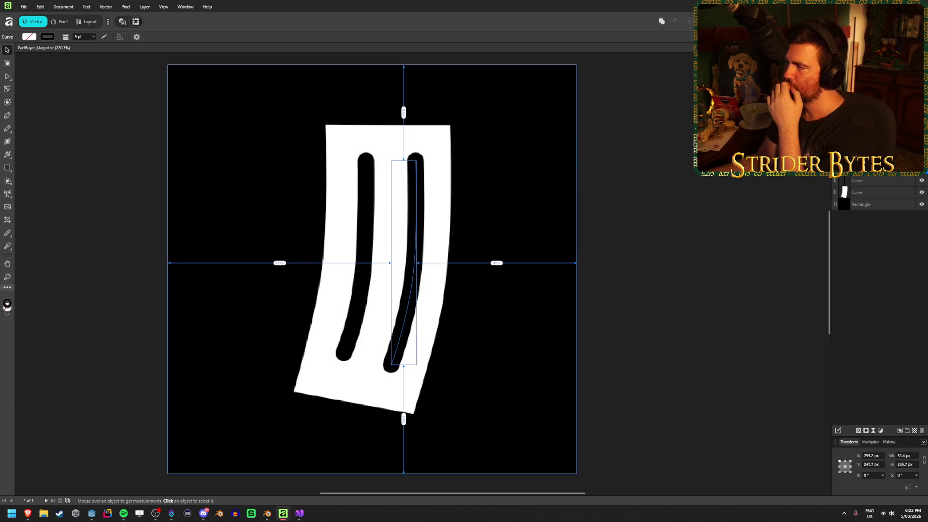
{"action": "left_click", "coordinate": [888, 245]}
Select the white magazine body and slot curve layers together, then switch to the browser
{"action": "left_click", "coordinate": [882, 194]}
{"action": "left_click", "coordinate": [894, 181]}
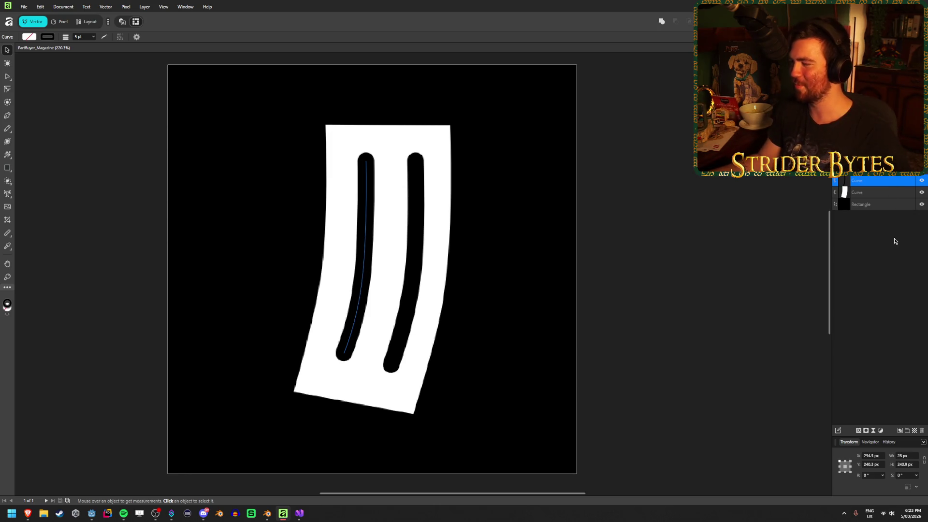
{"action": "left_click", "coordinate": [893, 219]}
{"action": "left_click", "coordinate": [894, 196]}
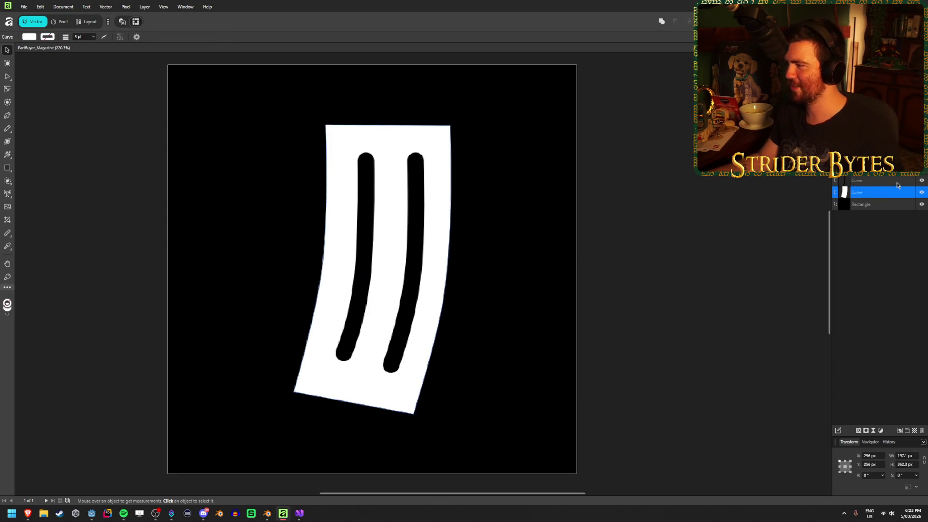
{"action": "left_click", "coordinate": [898, 186], "text": "shift"}
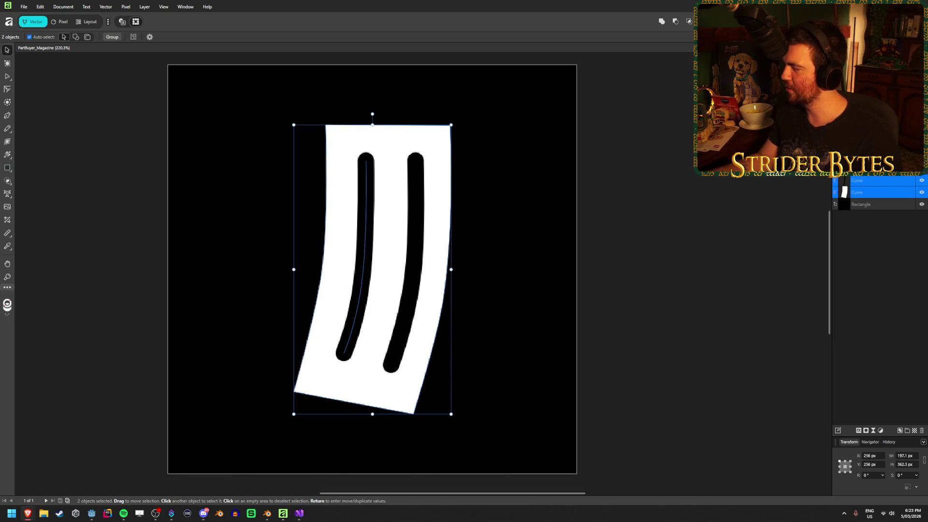
{"action": "key", "text": "alt+Tab"}
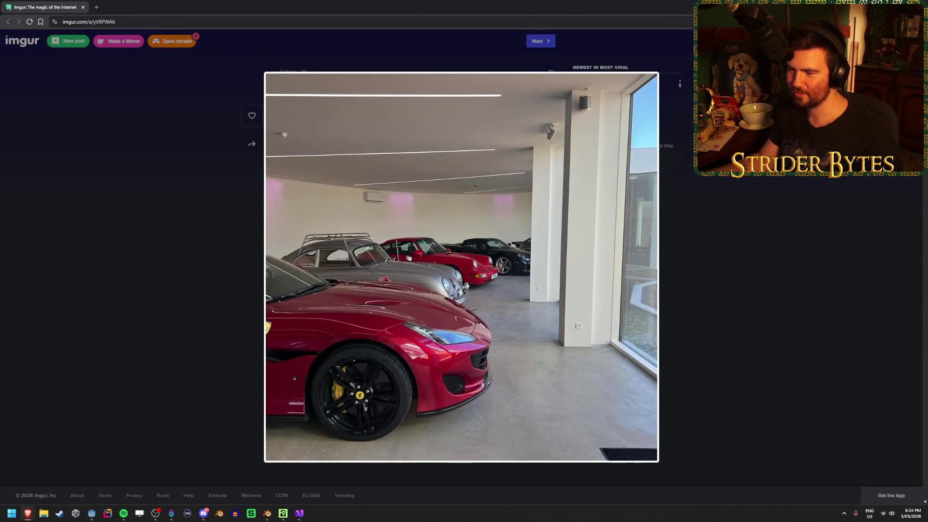
Enlarge the Imgur garage car photo, close it, and go back to Affinity
{"action": "left_click", "coordinate": [421, 248]}
{"action": "left_click", "coordinate": [422, 248]}
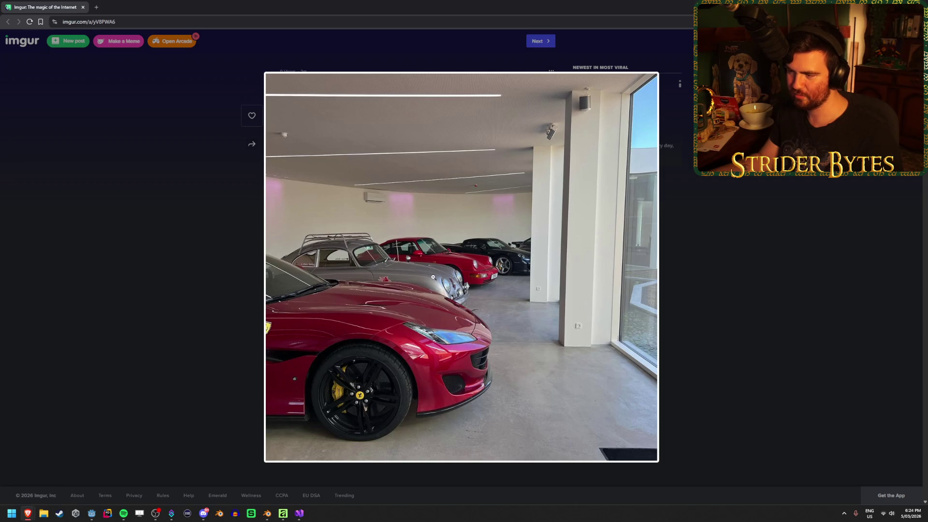
{"action": "left_click", "coordinate": [484, 255]}
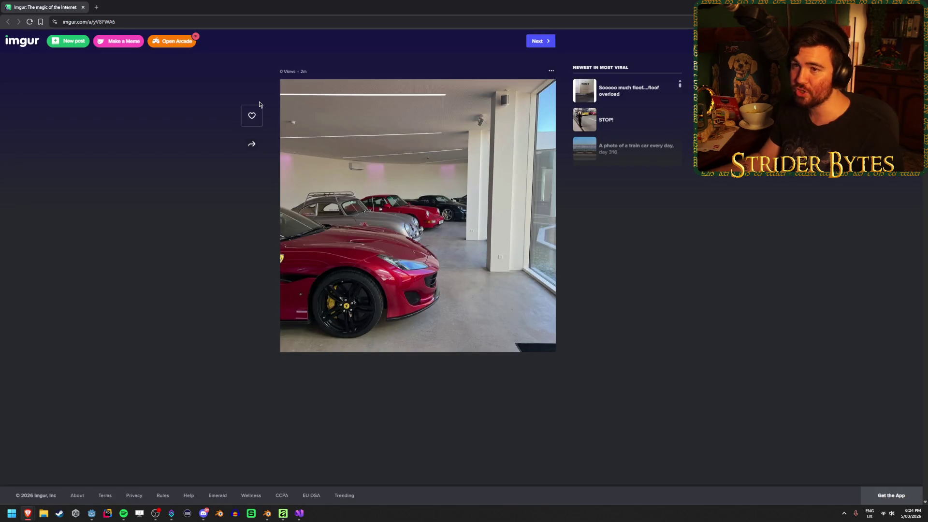
{"action": "key", "text": "alt+Tab"}
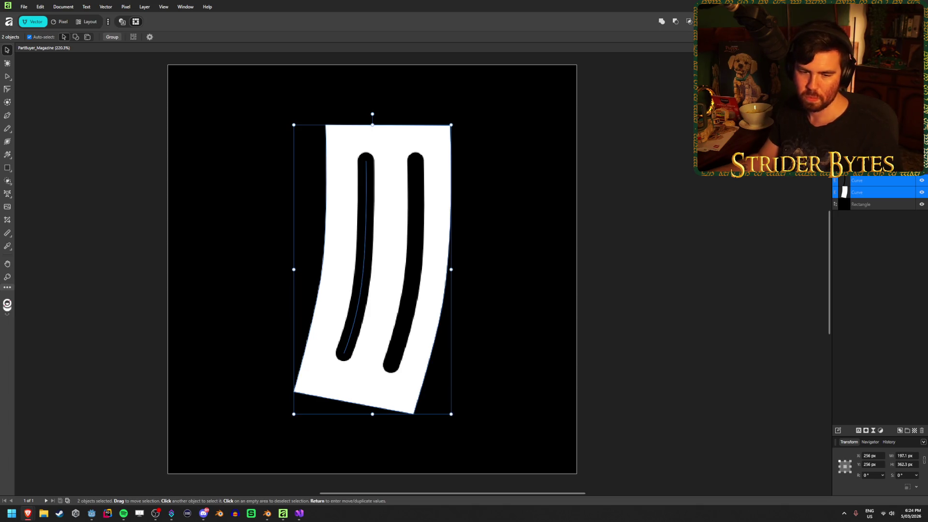
{"action": "left_click", "coordinate": [97, 119]}
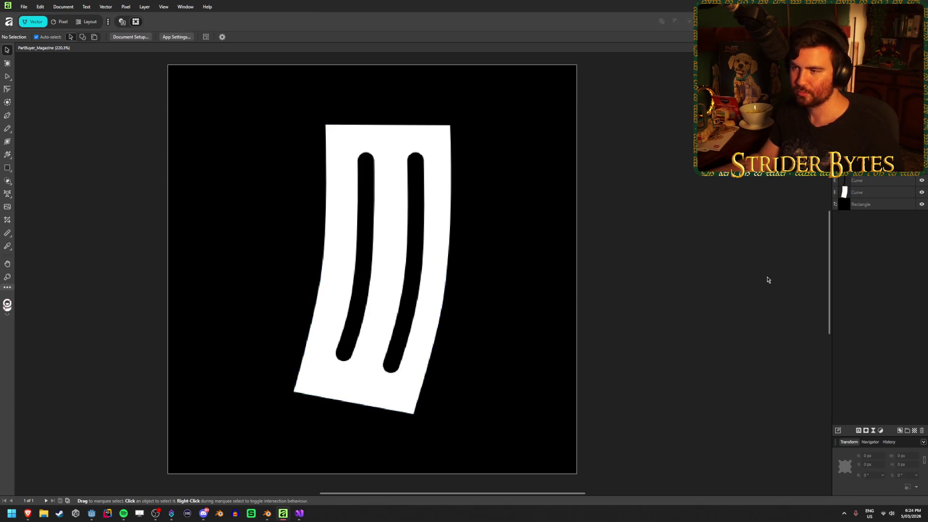
{"action": "scroll", "coordinate": [725, 285], "scroll_direction": "down", "scroll_amount": 4}
{"action": "scroll", "coordinate": [505, 300], "scroll_direction": "down", "scroll_amount": 1}
{"action": "scroll", "coordinate": [314, 311], "scroll_direction": "up", "scroll_amount": 2}
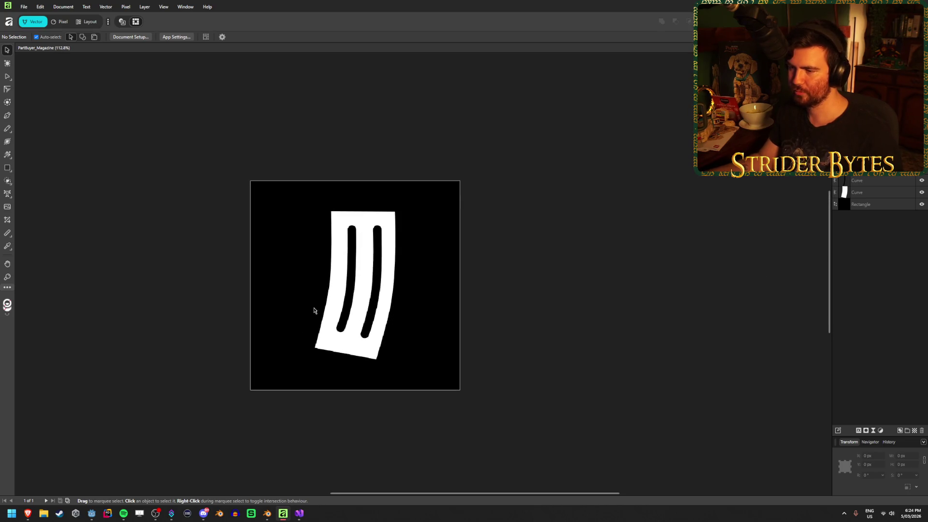
{"action": "scroll", "coordinate": [313, 311], "scroll_direction": "up", "scroll_amount": 2}
{"action": "left_click_drag", "start_coordinate": [283, 306], "coordinate": [312, 304]}
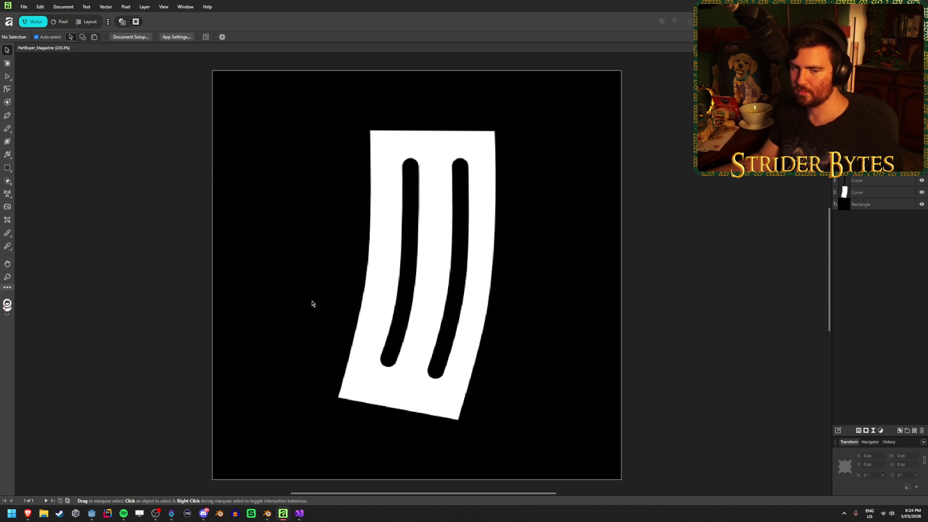
{"action": "scroll", "coordinate": [313, 303], "scroll_direction": "down", "scroll_amount": 1}
{"action": "scroll", "coordinate": [313, 304], "scroll_direction": "up", "scroll_amount": 1}
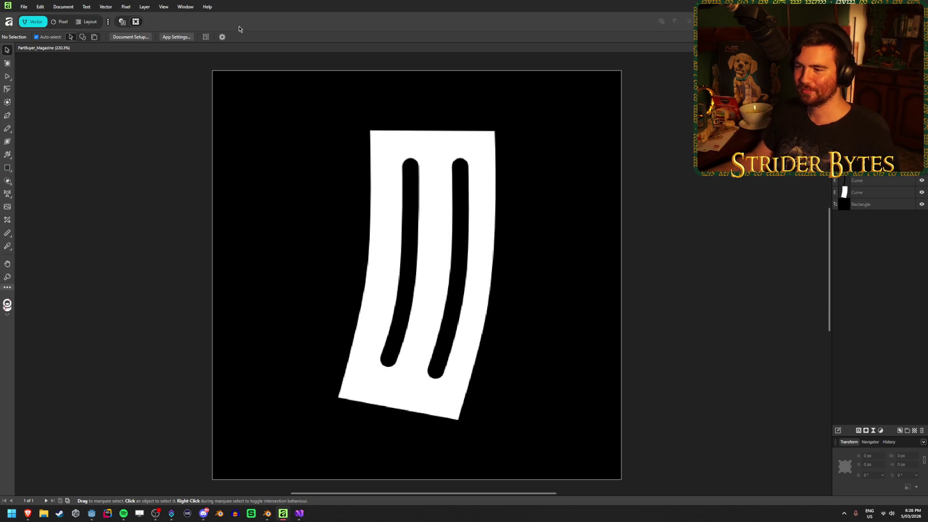
{"action": "left_click", "coordinate": [870, 192]}
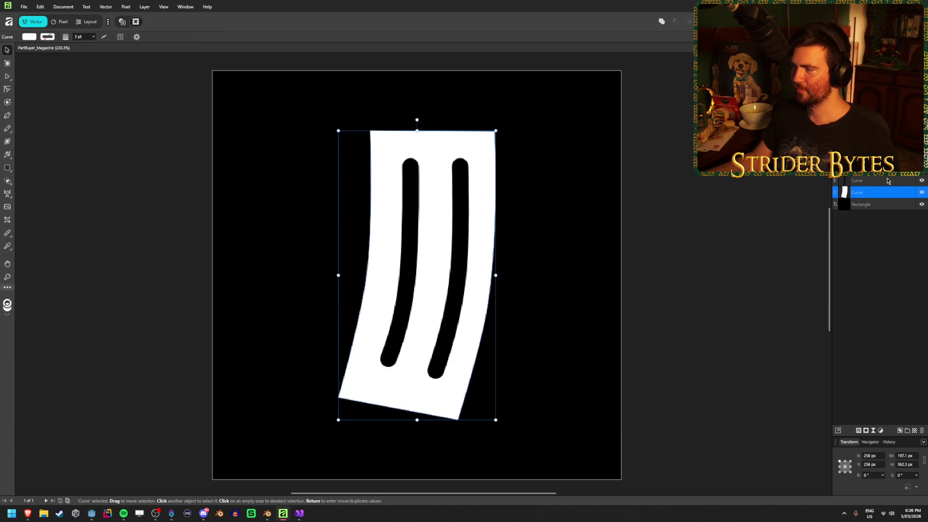
{"action": "left_click", "coordinate": [871, 180], "text": "shift"}
{"action": "left_click", "coordinate": [676, 22]}
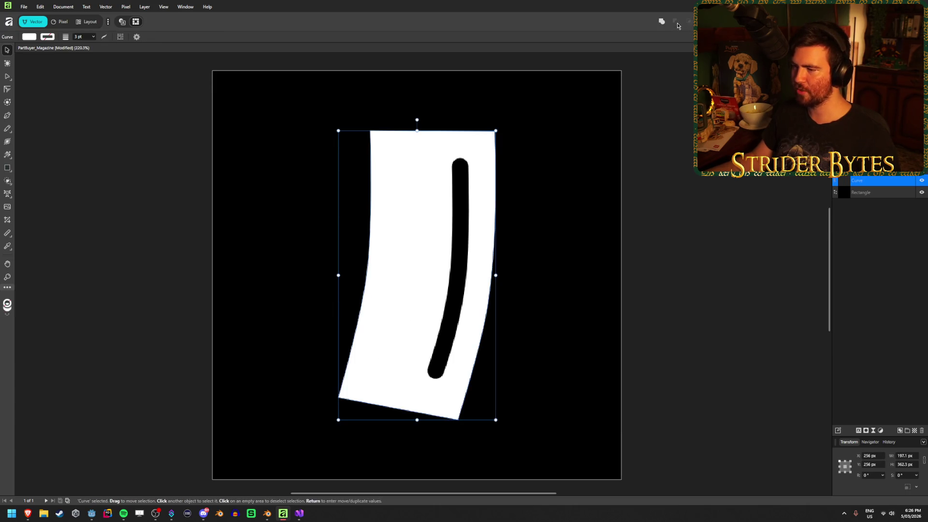
{"action": "left_click", "coordinate": [922, 193]}
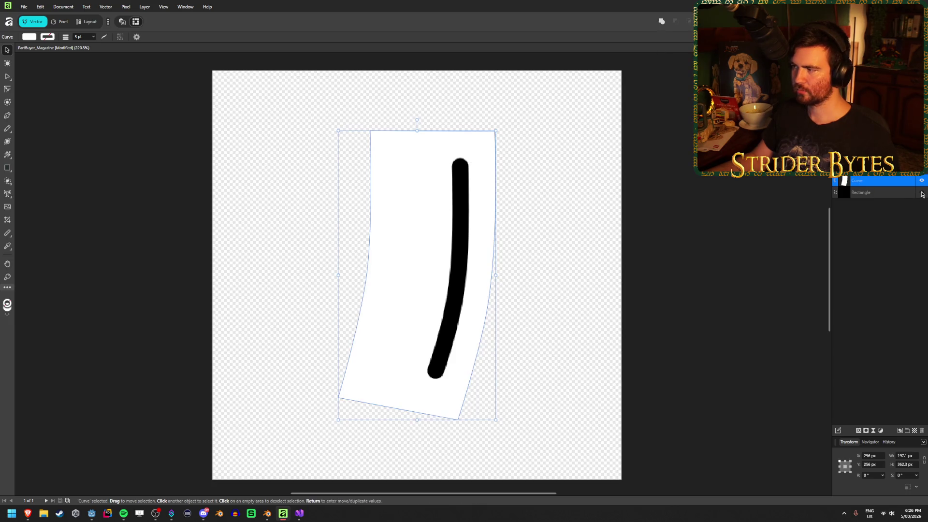
{"action": "left_click", "coordinate": [922, 193]}
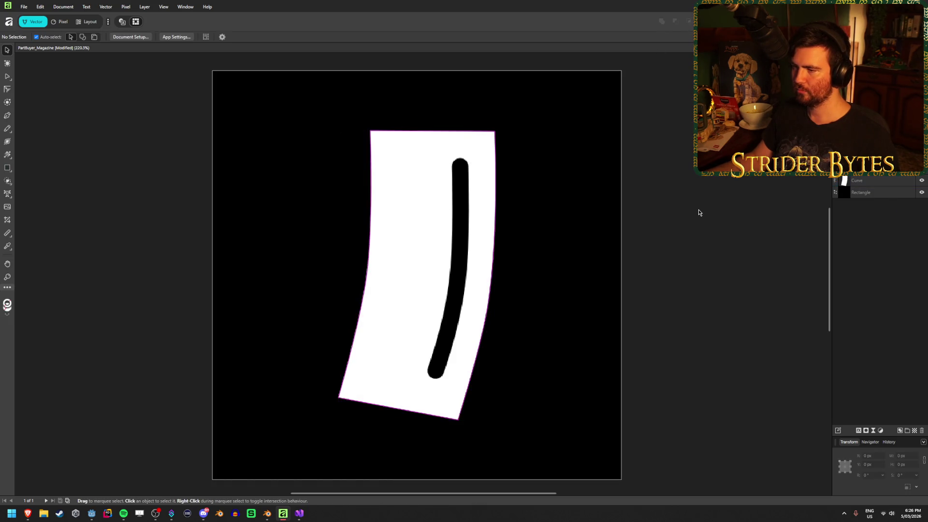
{"action": "key", "text": "ctrl+v"}
{"action": "key", "text": "ctrl+d"}
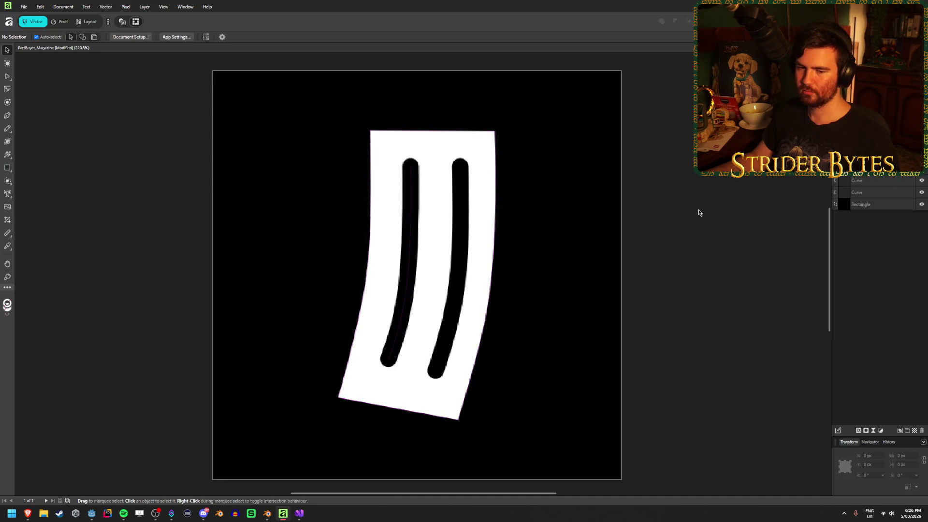
{"action": "left_click", "coordinate": [874, 193]}
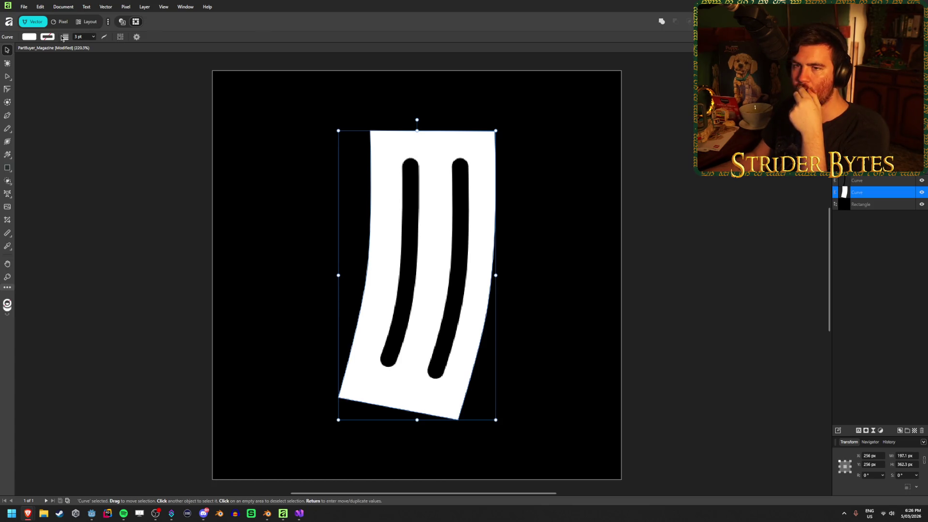
{"action": "left_click", "coordinate": [874, 182]}
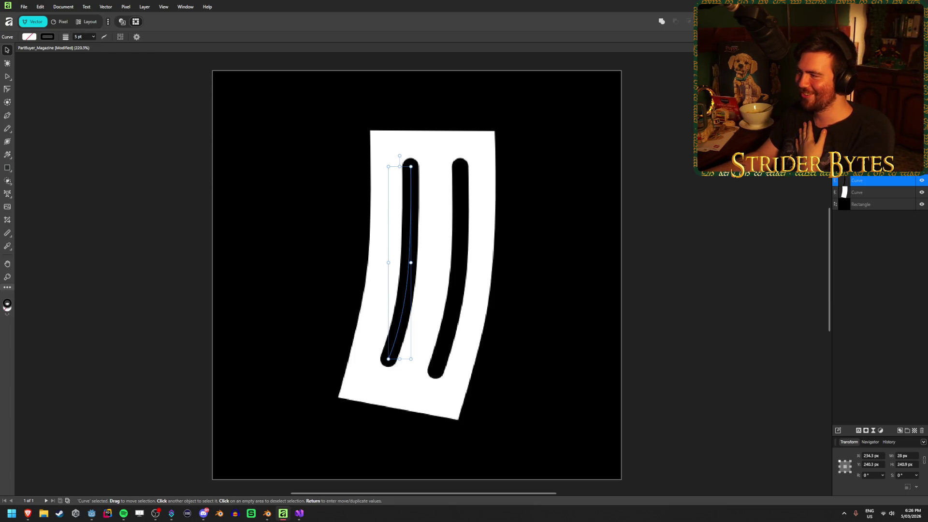
{"action": "right_click", "coordinate": [860, 184]}
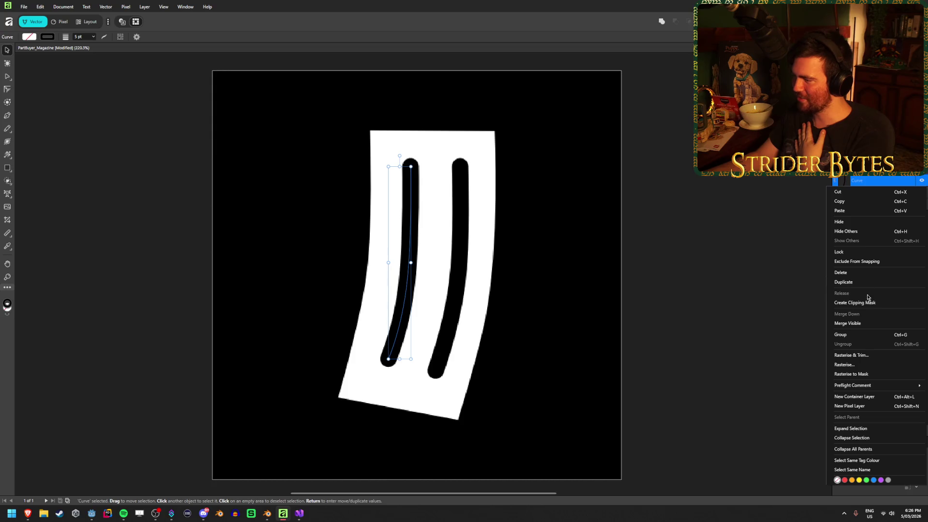
{"action": "left_click", "coordinate": [850, 364]}
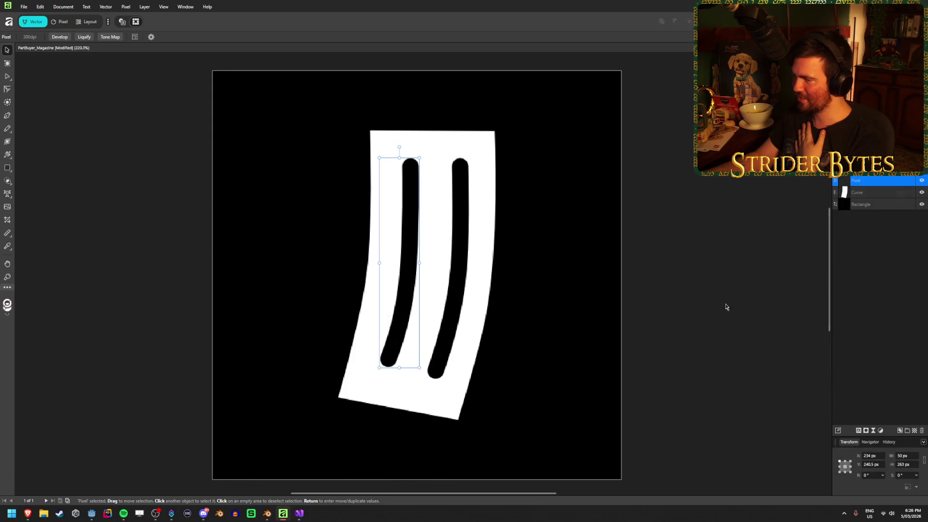
{"action": "left_click", "coordinate": [879, 195], "text": "shift"}
{"action": "left_click", "coordinate": [865, 232]}
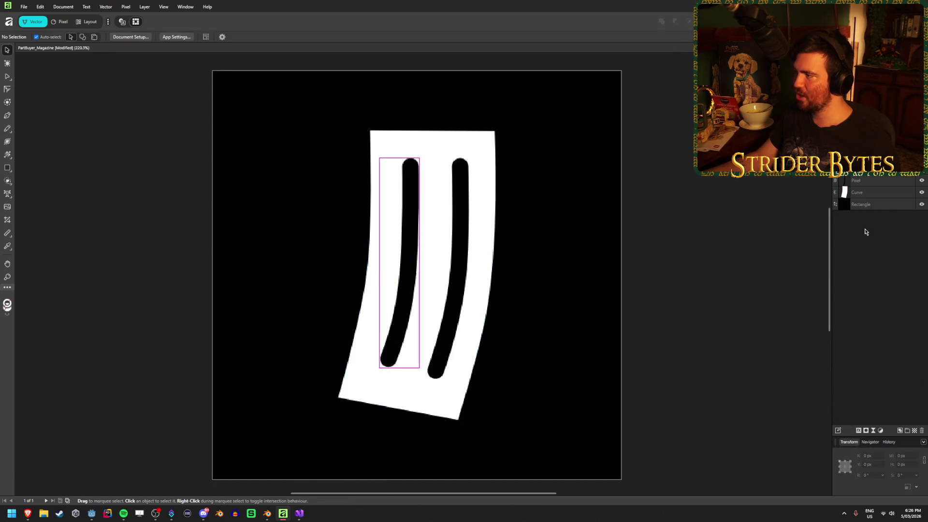
{"action": "left_click", "coordinate": [871, 180]}
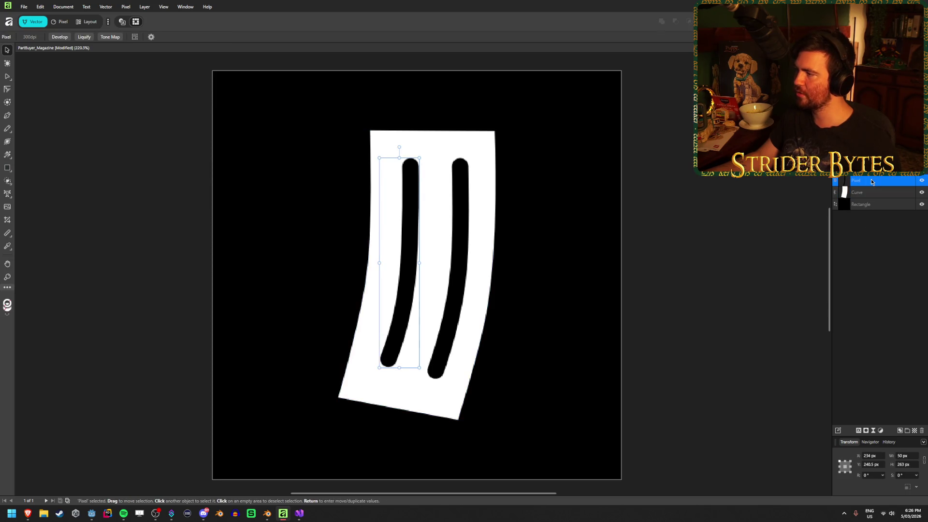
{"action": "key", "text": "ctrl+a"}
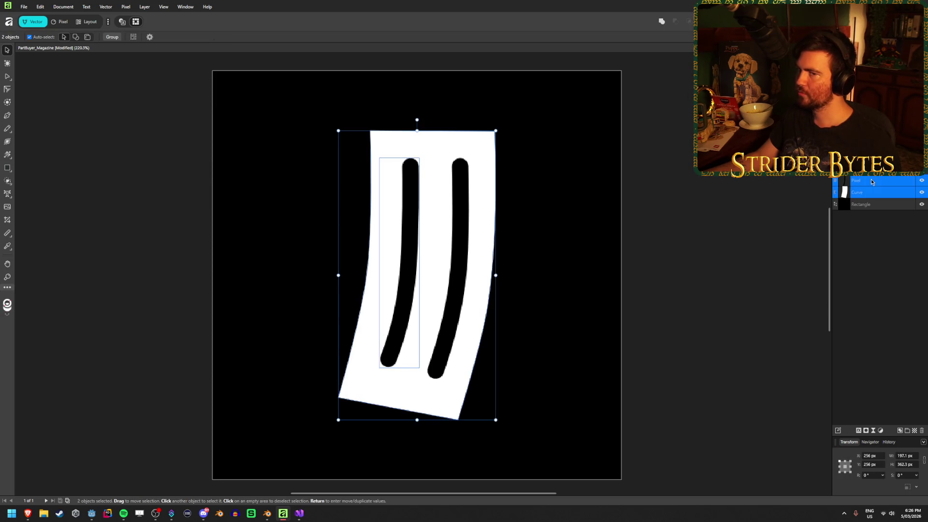
{"action": "key", "text": "ctrl+z"}
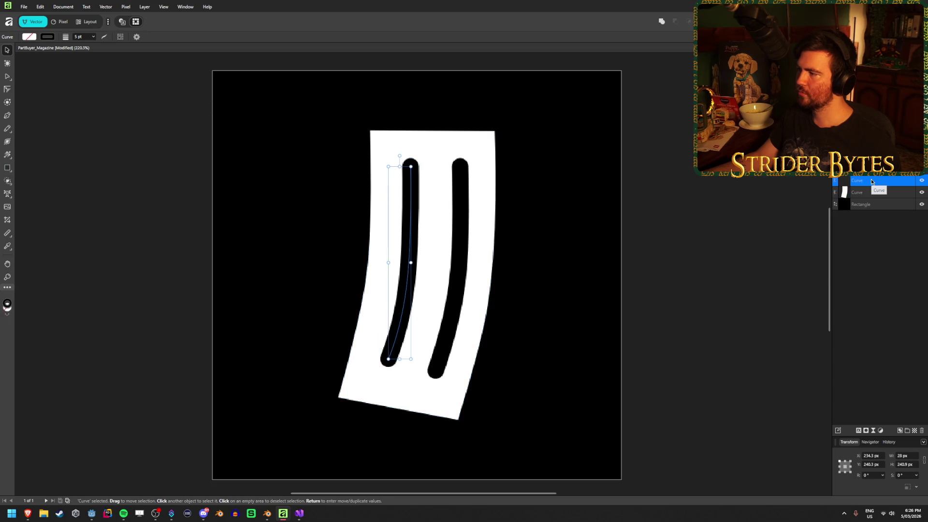
{"action": "left_click", "coordinate": [872, 192], "text": "shift"}
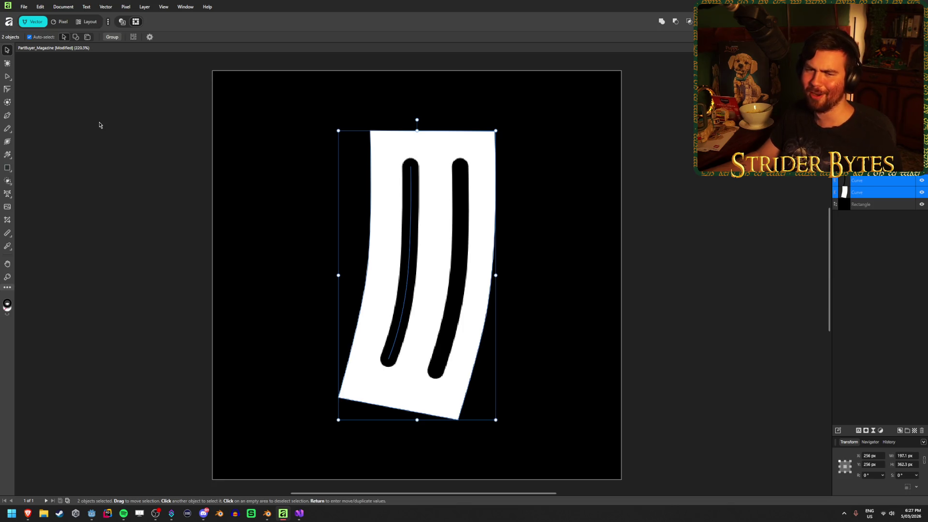
{"action": "left_click", "coordinate": [97, 112]}
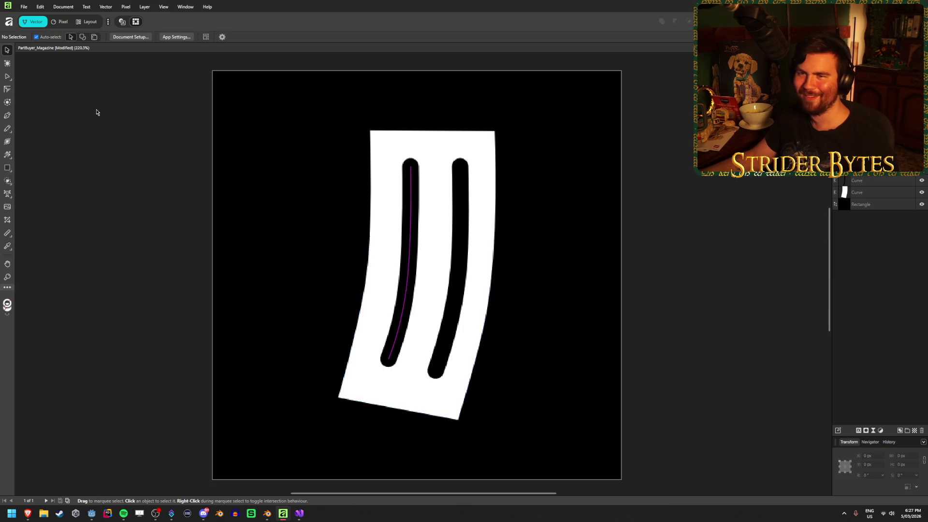
{"action": "left_click", "coordinate": [404, 194]}
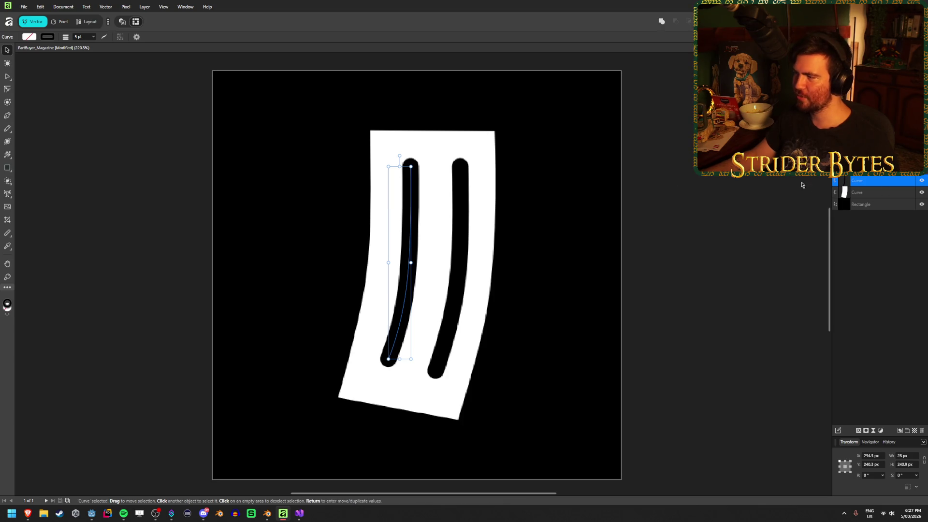
{"action": "left_click", "coordinate": [29, 36]}
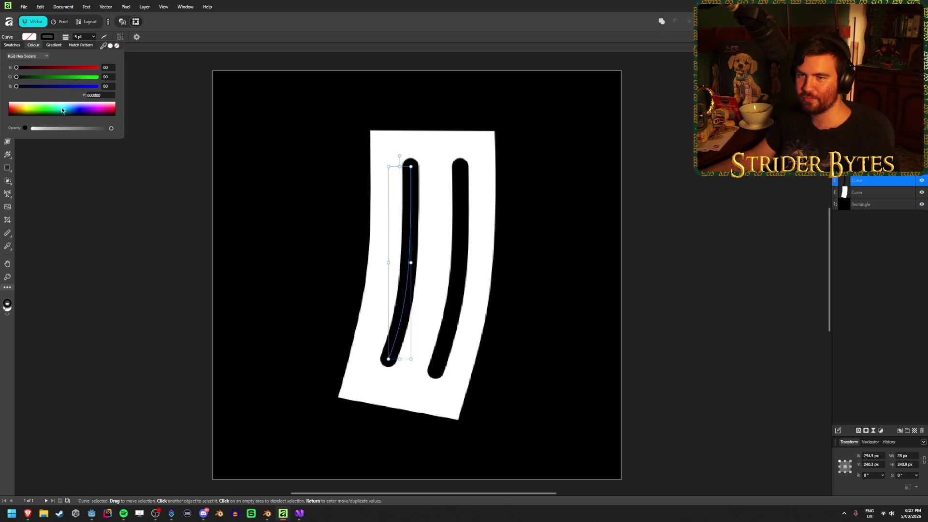
{"action": "left_click", "coordinate": [25, 128]}
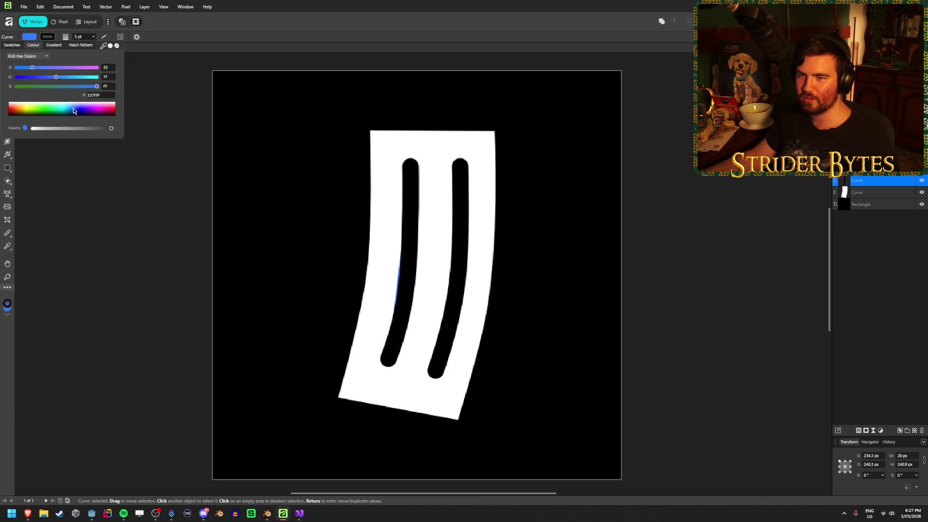
{"action": "left_click", "coordinate": [51, 37]}
{"action": "left_click", "coordinate": [50, 38]}
{"action": "left_click", "coordinate": [51, 39]}
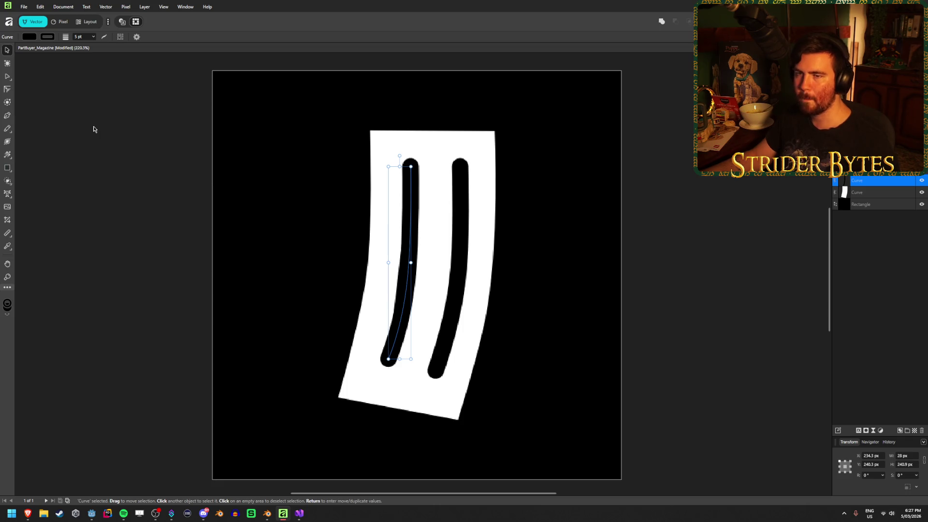
{"action": "key", "text": "slash"}
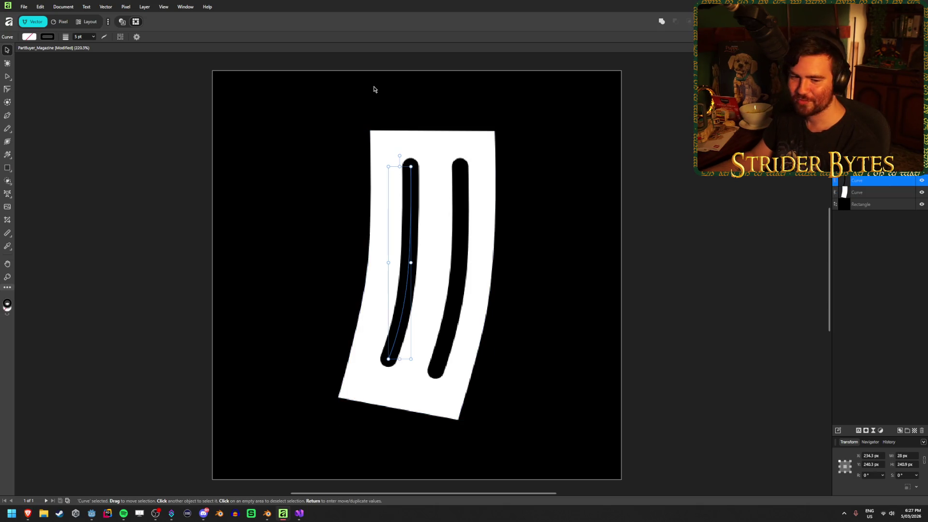
{"action": "left_click", "coordinate": [164, 6]}
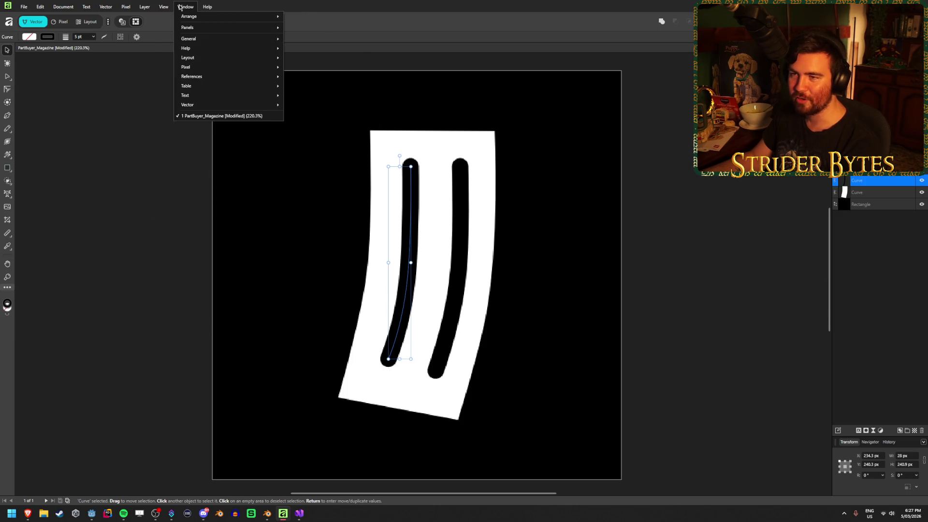
{"action": "mouse_move", "coordinate": [166, 7]}
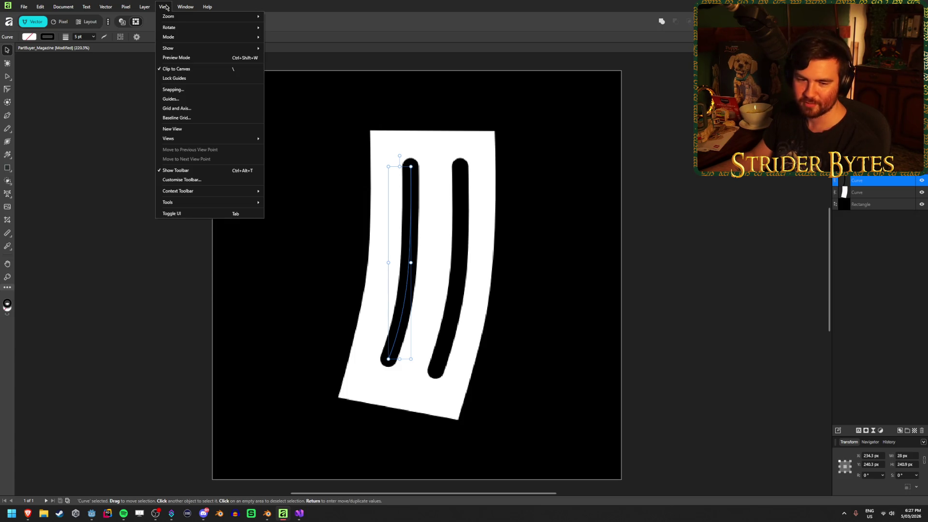
{"action": "left_click", "coordinate": [164, 7]}
{"action": "left_click", "coordinate": [148, 7]}
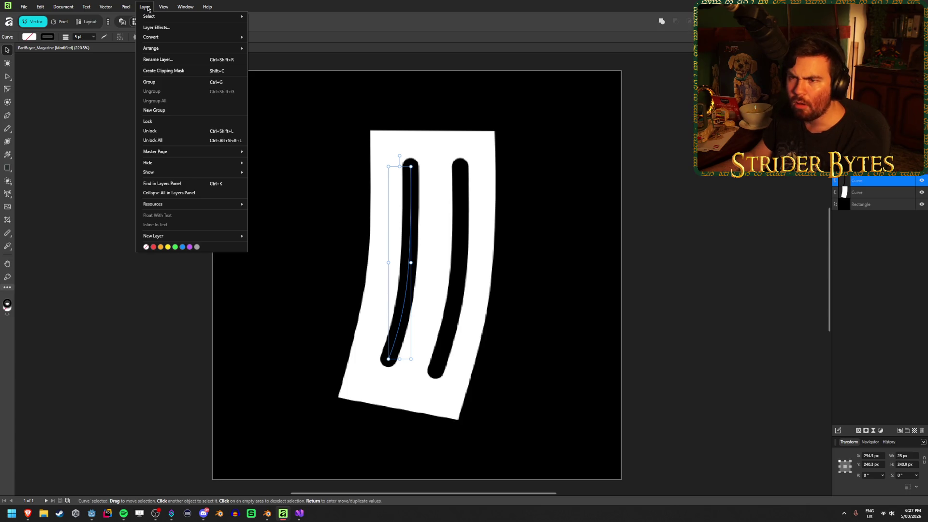
{"action": "mouse_move", "coordinate": [148, 18]}
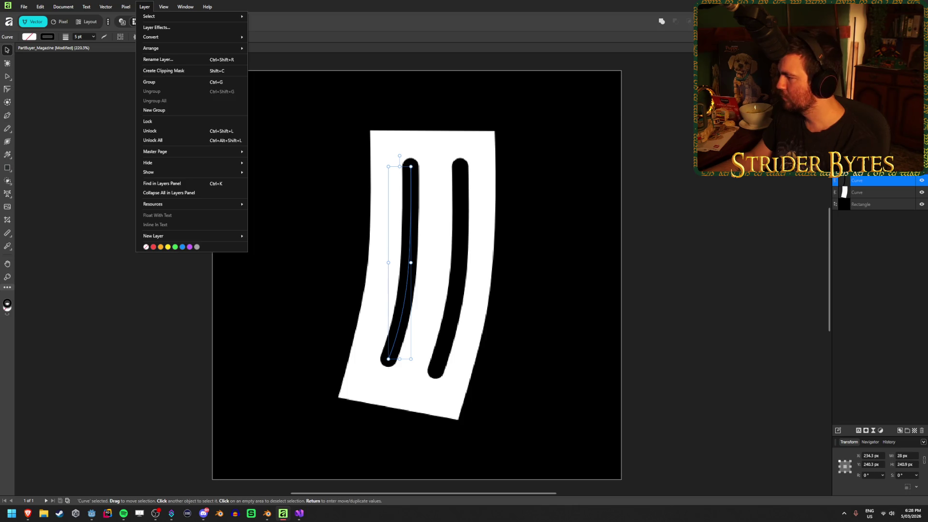
{"action": "key", "text": "Escape"}
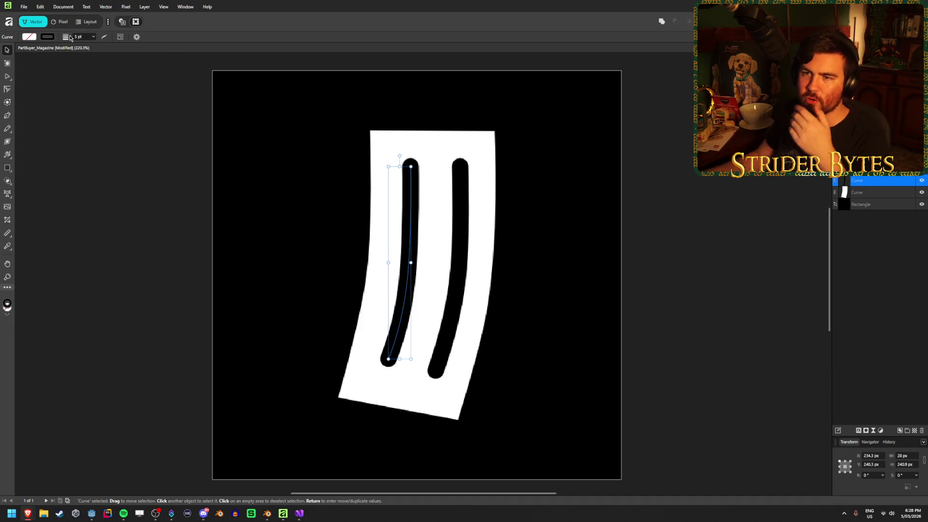
{"action": "left_click", "coordinate": [103, 37]}
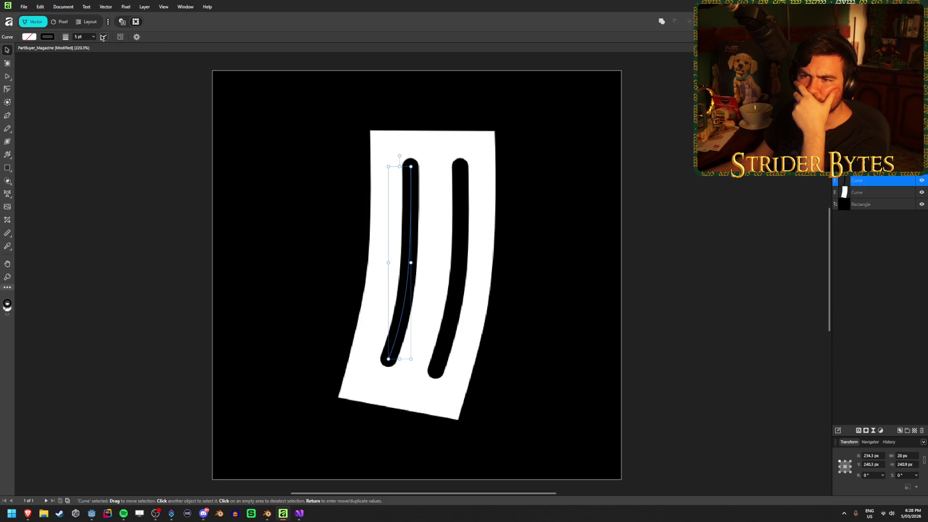
{"action": "left_click", "coordinate": [136, 38]}
{"action": "left_click", "coordinate": [136, 38]}
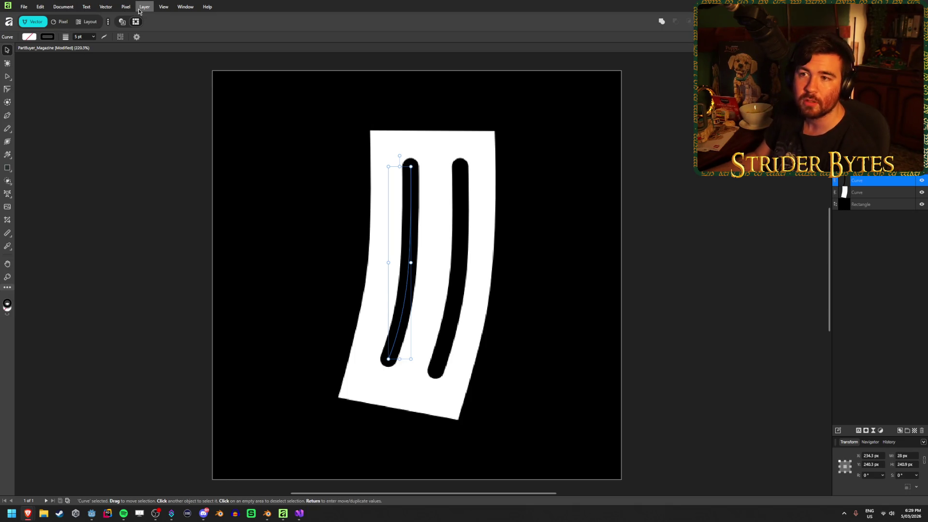
Expand the strokes of the left and right slot curves into filled outlines
{"action": "left_click", "coordinate": [99, 9]}
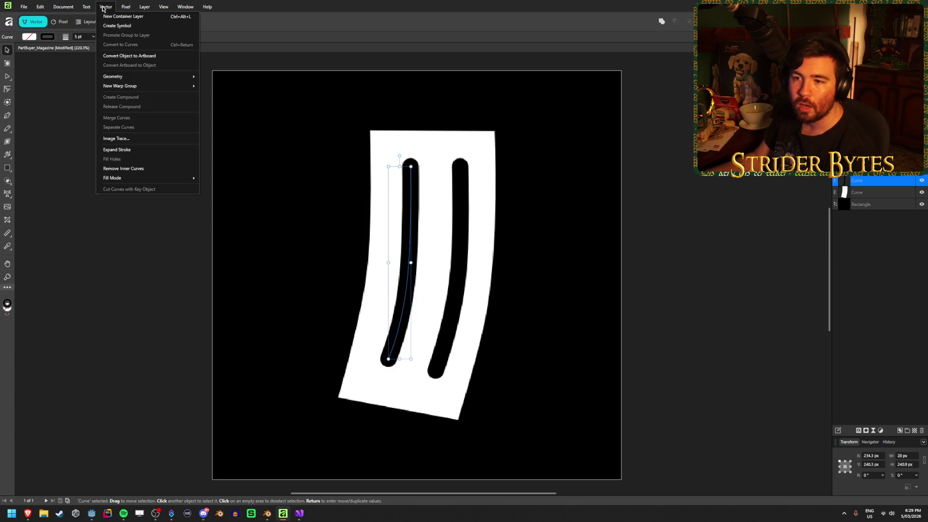
{"action": "left_click", "coordinate": [122, 149]}
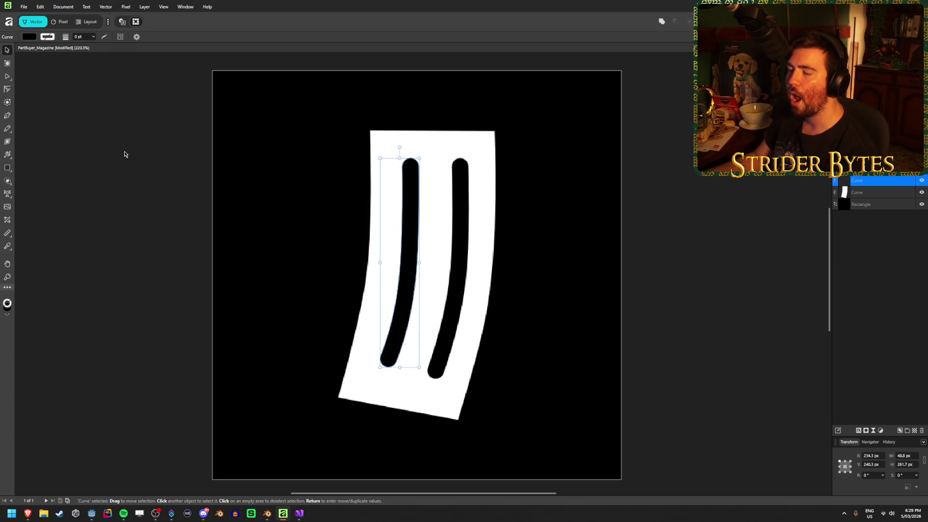
{"action": "left_click", "coordinate": [457, 167]}
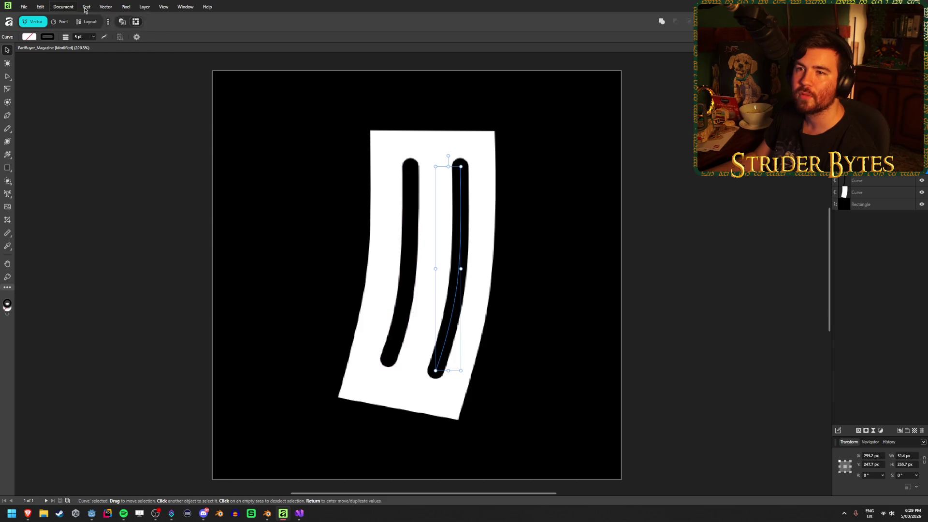
{"action": "left_click", "coordinate": [105, 6]}
{"action": "left_click", "coordinate": [127, 150]}
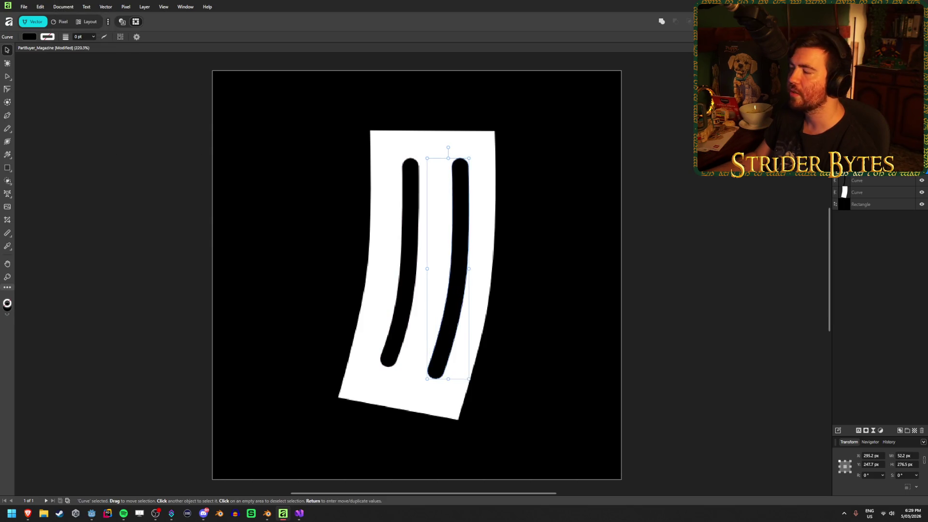
Select both slot shapes and combine them into one curve
{"action": "left_click", "coordinate": [881, 179]}
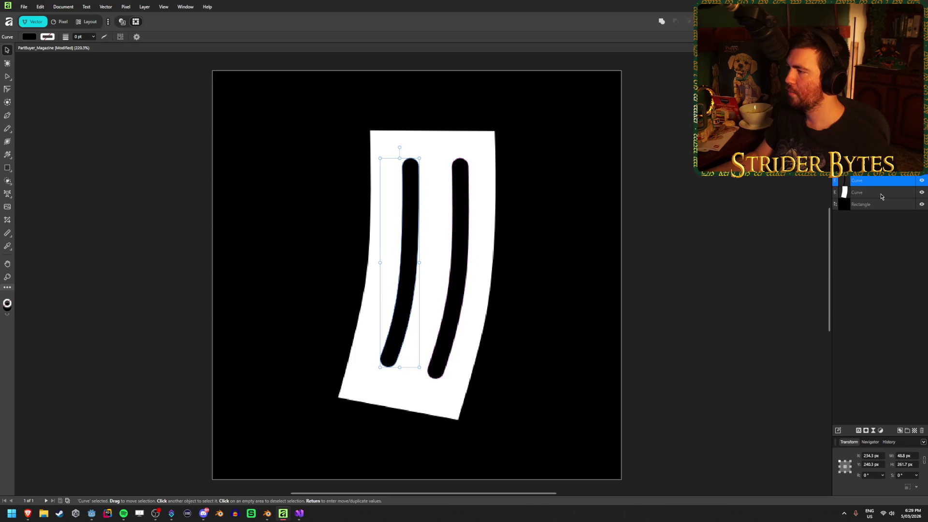
{"action": "left_click", "coordinate": [881, 196], "text": "shift"}
{"action": "left_click", "coordinate": [675, 21]}
{"action": "left_click", "coordinate": [886, 200]}
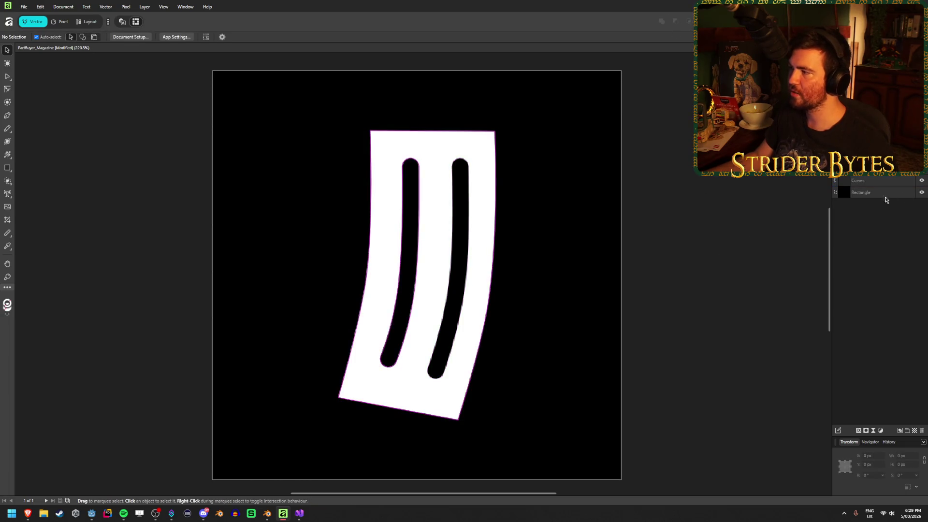
Hide the black background and subtract the slot curves from the white shape
{"action": "left_click", "coordinate": [922, 192]}
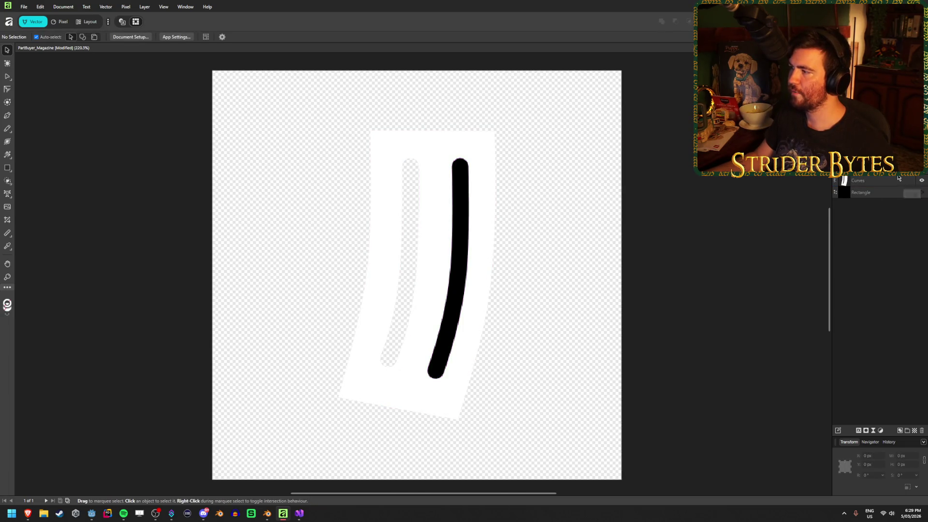
{"action": "left_click", "coordinate": [843, 182]}
{"action": "left_click", "coordinate": [843, 192], "text": "shift"}
{"action": "left_click", "coordinate": [674, 21]}
{"action": "left_click", "coordinate": [692, 271]}
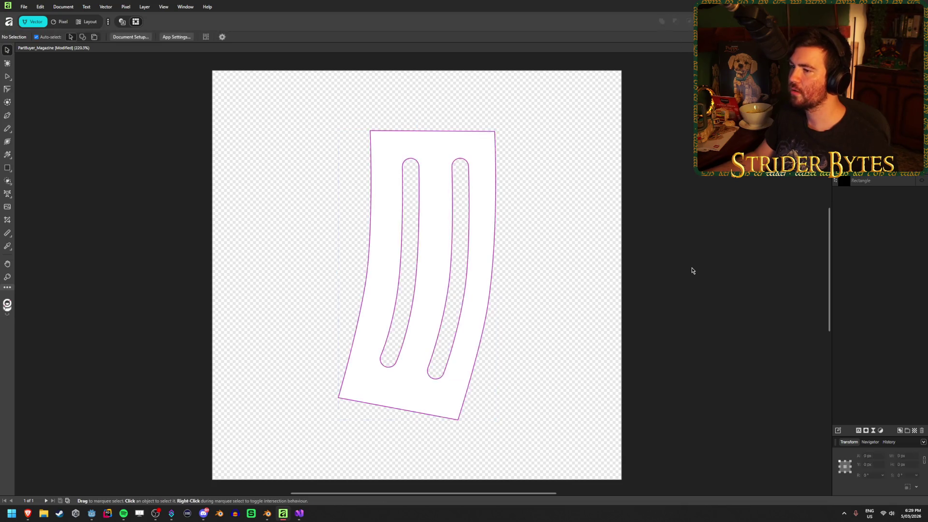
Centre the magazine shape on the canvas and save the document
{"action": "scroll", "coordinate": [643, 251], "scroll_direction": "down", "scroll_amount": 3}
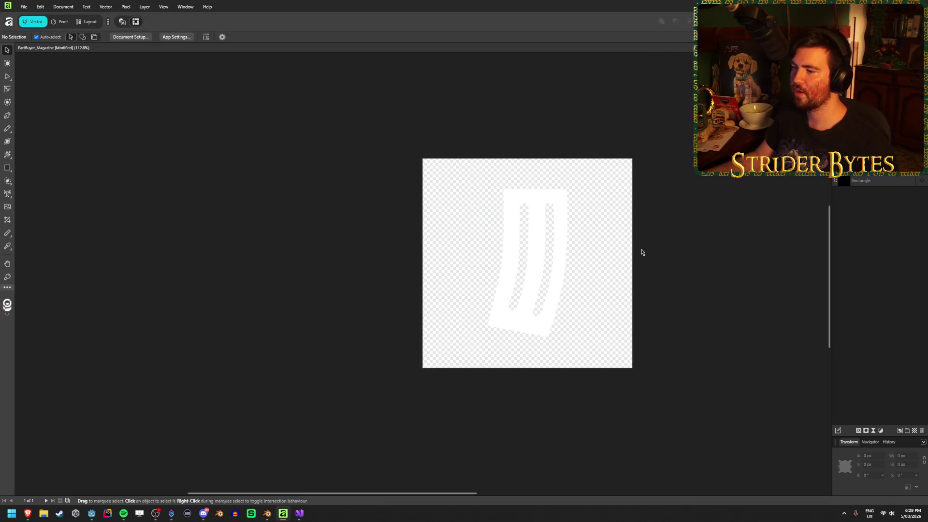
{"action": "scroll", "coordinate": [643, 252], "scroll_direction": "up", "scroll_amount": 2}
{"action": "scroll", "coordinate": [644, 253], "scroll_direction": "down", "scroll_amount": 1}
{"action": "left_click", "coordinate": [512, 190]}
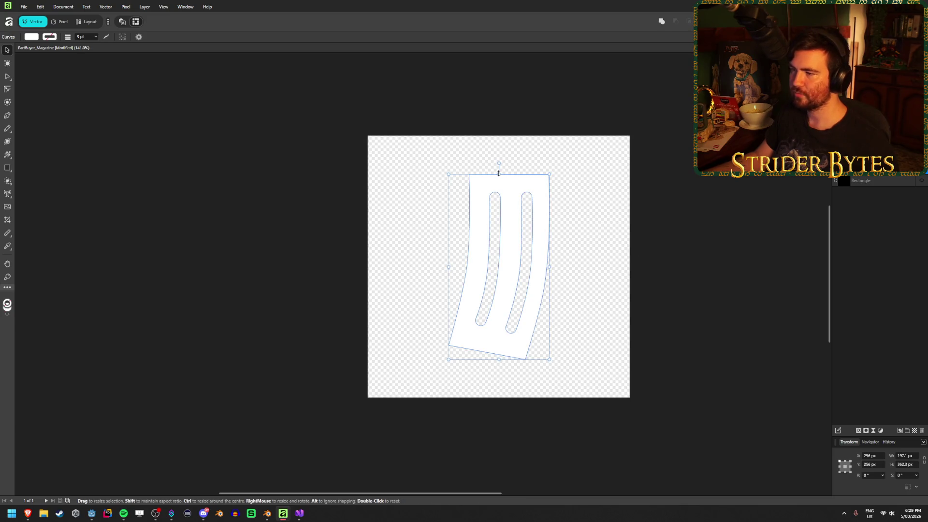
{"action": "mouse_move", "coordinate": [507, 197]}
{"action": "left_mouse_down"}
{"action": "mouse_move", "coordinate": [499, 196]}
{"action": "mouse_move", "coordinate": [515, 199]}
{"action": "mouse_move", "coordinate": [502, 221]}
{"action": "left_mouse_up"}
{"action": "left_click", "coordinate": [692, 196]}
{"action": "left_click", "coordinate": [744, 211]}
{"action": "left_click_drag", "start_coordinate": [648, 225], "coordinate": [579, 230]}
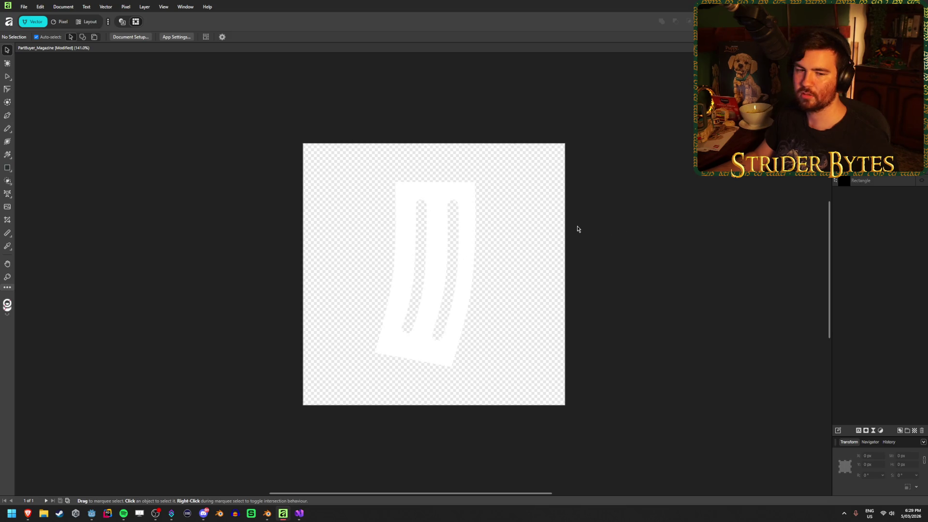
{"action": "key", "text": "ctrl+s"}
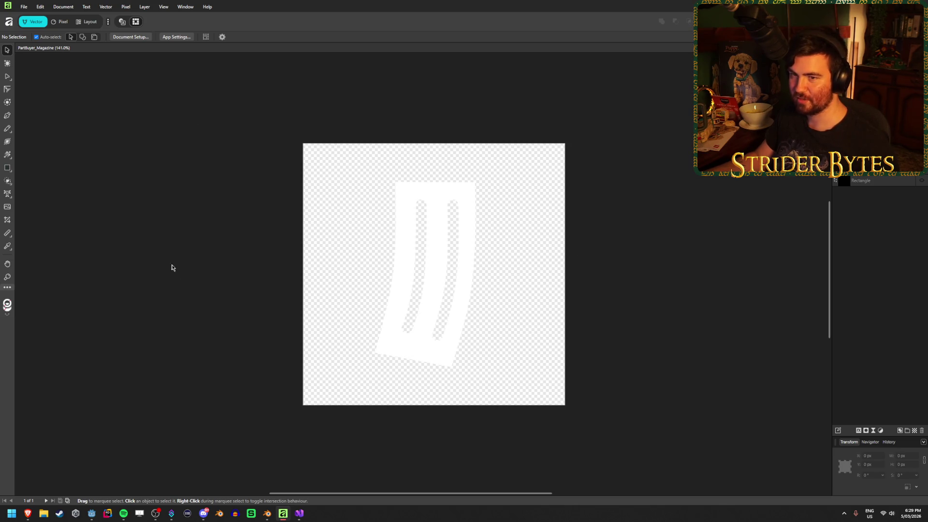
Start a PNG export and browse to the Gungineer project's Textures folder
{"action": "key", "text": "ctrl+alt+shift+s"}
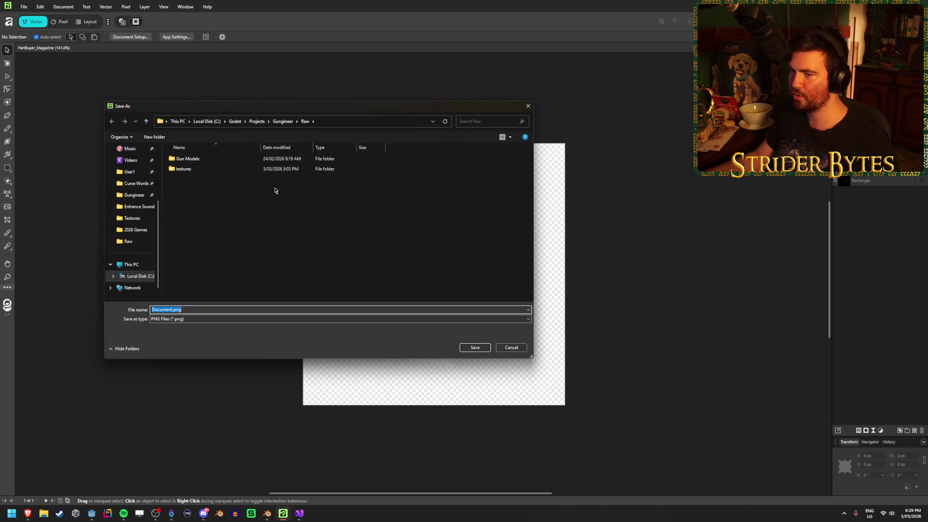
{"action": "left_click", "coordinate": [282, 122]}
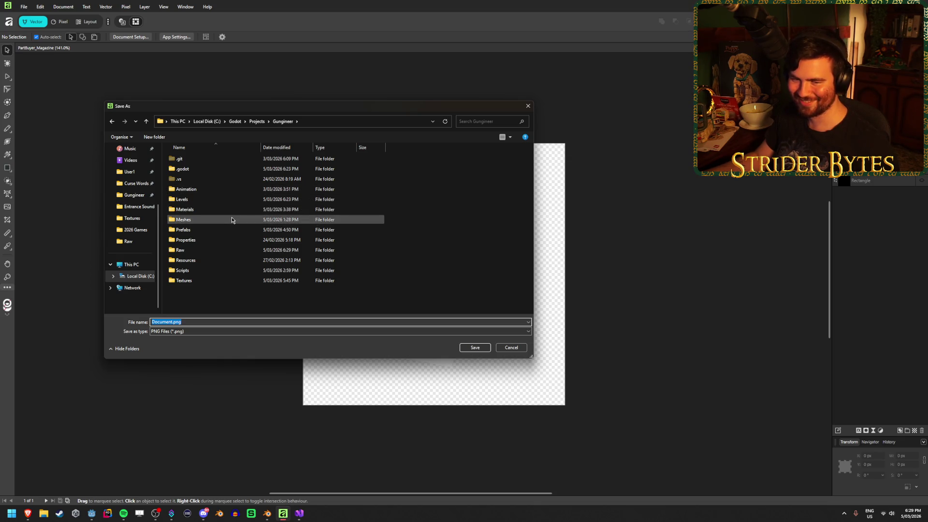
{"action": "left_click", "coordinate": [193, 280]}
{"action": "left_click", "coordinate": [200, 239]}
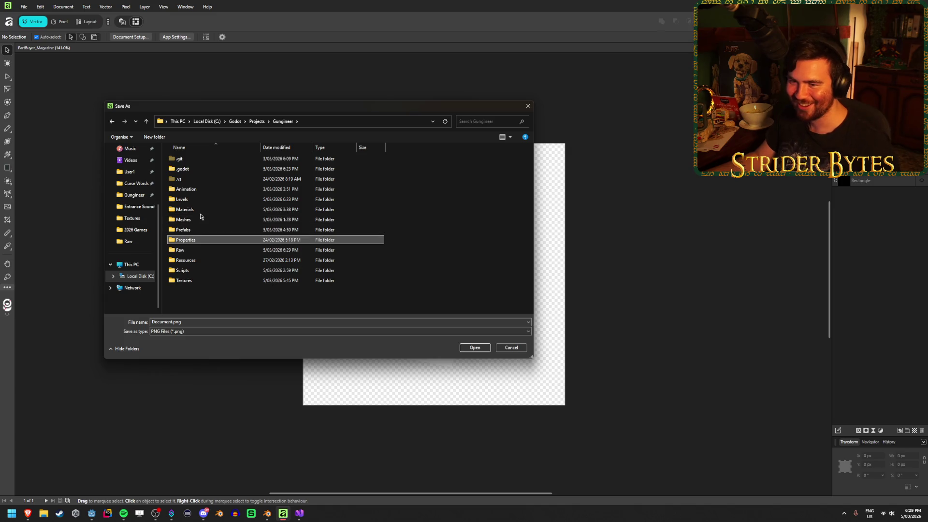
{"action": "left_click", "coordinate": [195, 231]}
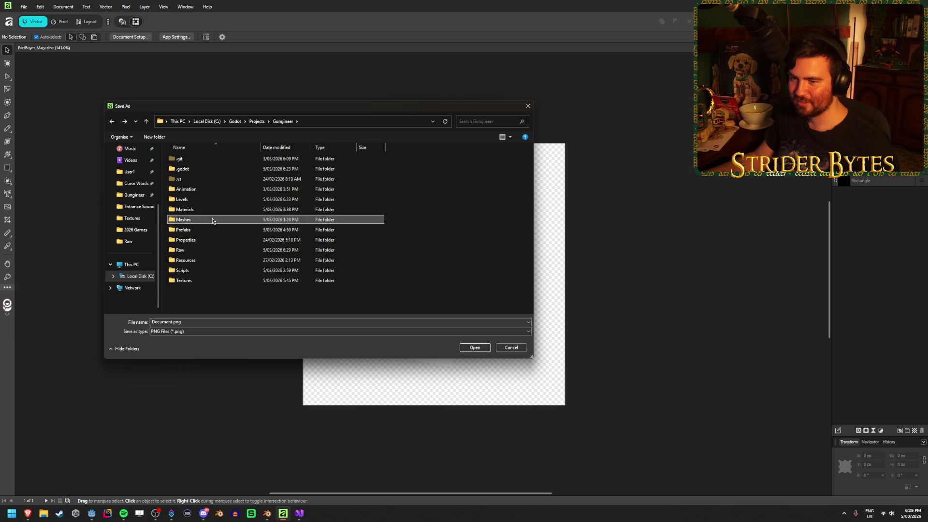
{"action": "double_click", "coordinate": [191, 220]}
{"action": "key", "text": "alt+Left"}
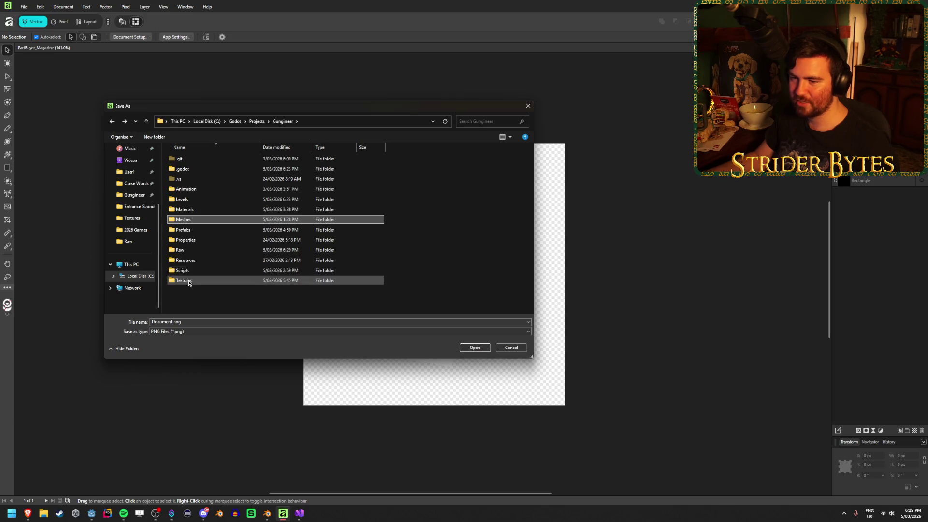
{"action": "double_click", "coordinate": [184, 281]}
Name the export PartBuyer_Magazine.png, based on the barrel icon's name, and save it
{"action": "left_click", "coordinate": [471, 213]}
{"action": "left_click", "coordinate": [213, 310]}
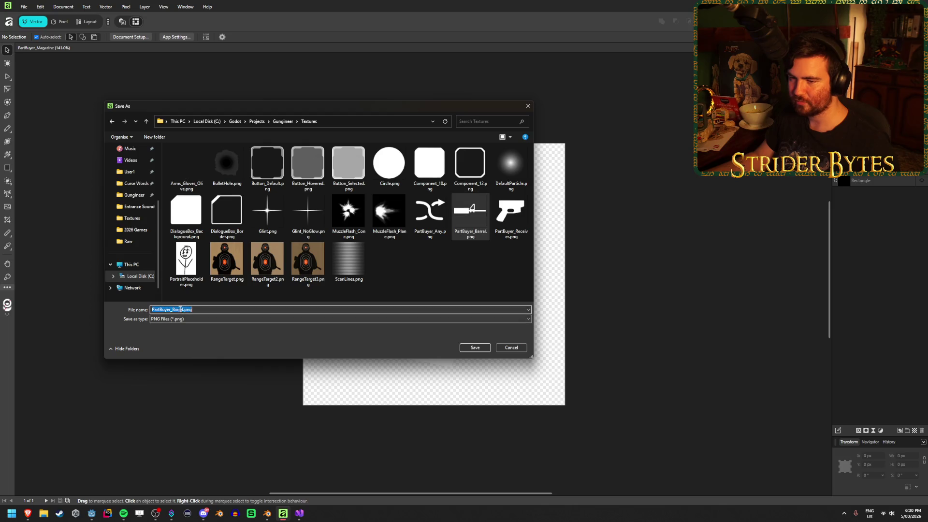
{"action": "left_click", "coordinate": [249, 311]}
{"action": "key", "text": "Left"}
{"action": "key", "text": "Left"}
{"action": "key", "text": "Left"}
{"action": "key", "text": "BackSpace"}
{"action": "key", "text": "BackSpace"}
{"action": "key", "text": "BackSpace"}
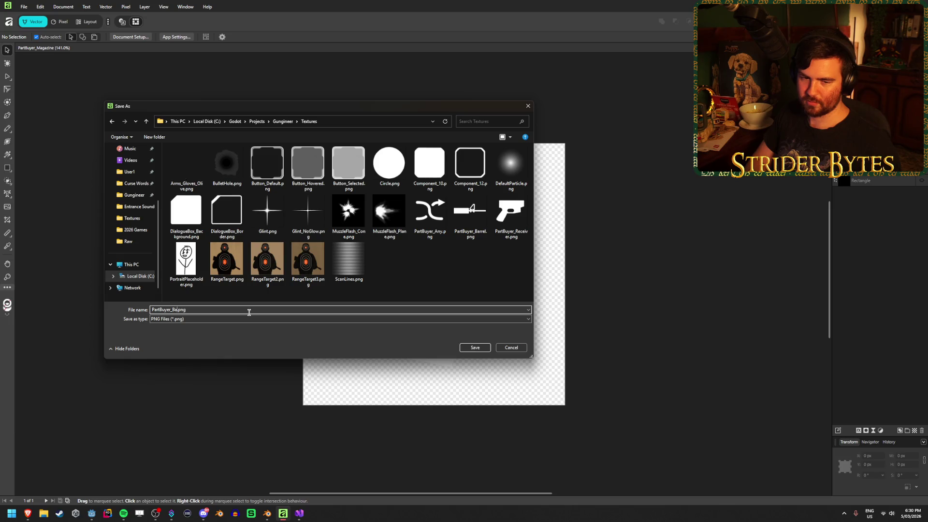
{"action": "key", "text": "BackSpace"}
{"action": "key", "text": "BackSpace"}
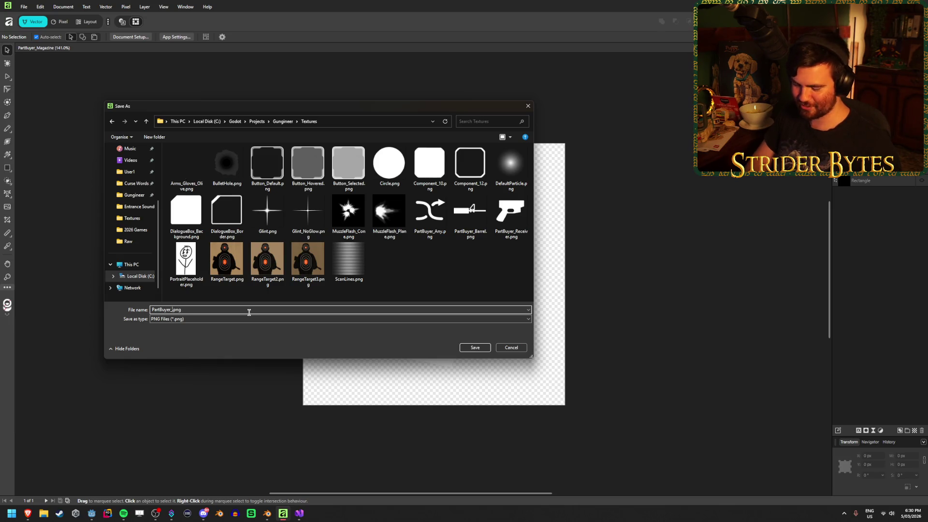
{"action": "type", "text": "Magazine"}
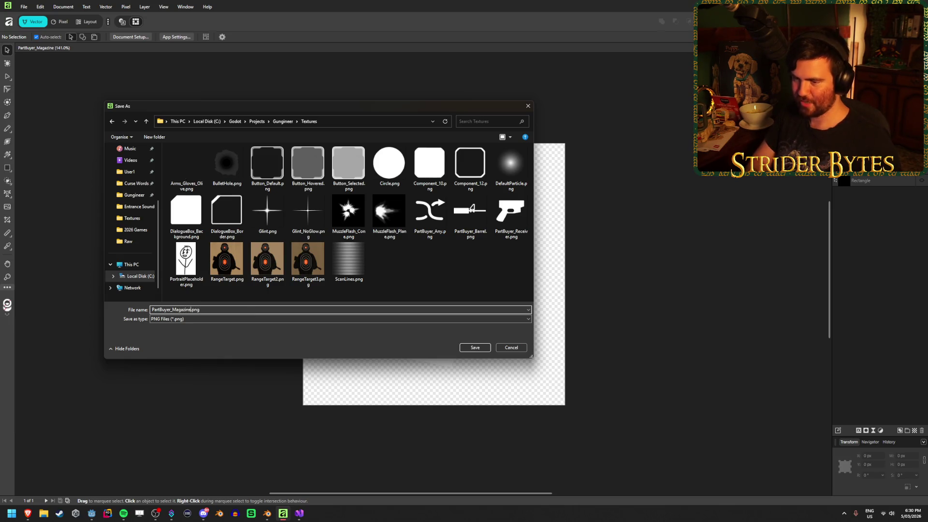
{"action": "key", "text": "Return"}
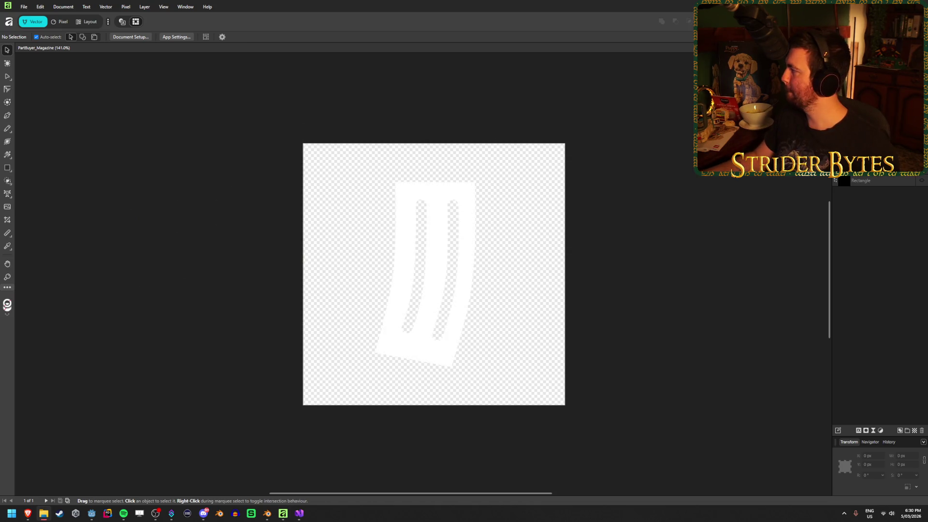
In PartsScreenUI, replace the magazine button TextureRect's placeholder with PartBuyer_Magazine.png
{"action": "left_click", "coordinate": [93, 512]}
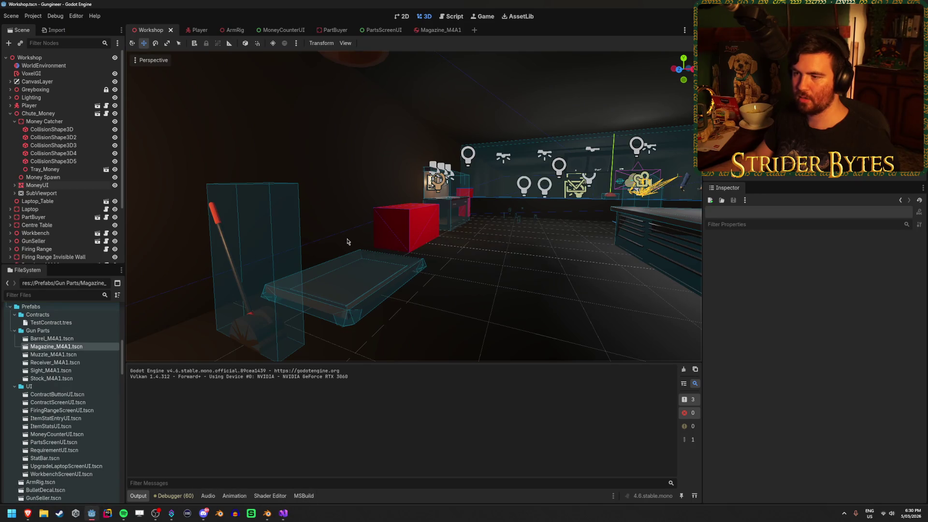
{"action": "left_click", "coordinate": [382, 30]}
{"action": "left_click", "coordinate": [42, 145]}
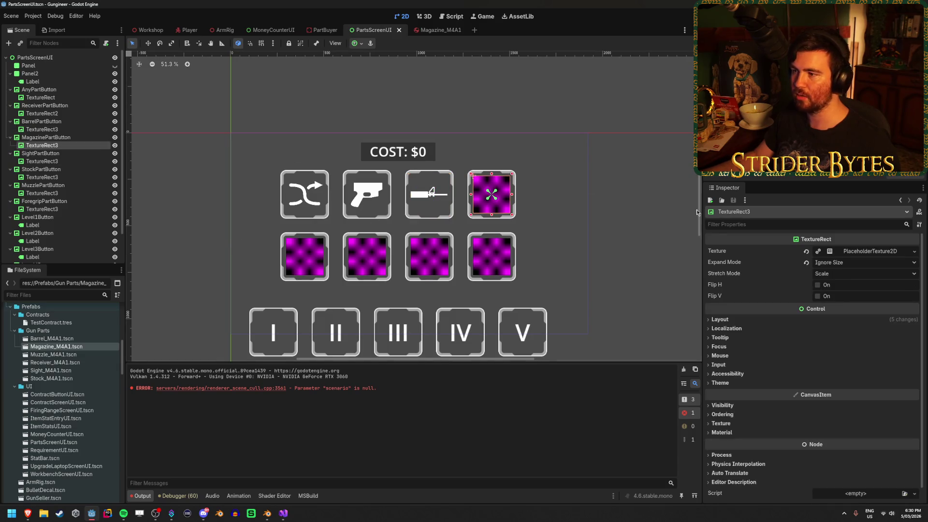
{"action": "left_click", "coordinate": [807, 251]}
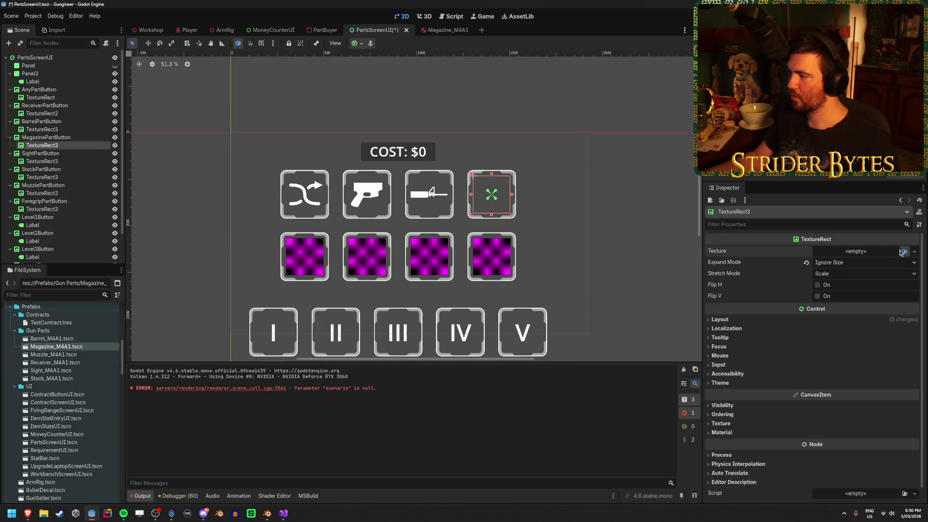
{"action": "left_click", "coordinate": [904, 251]}
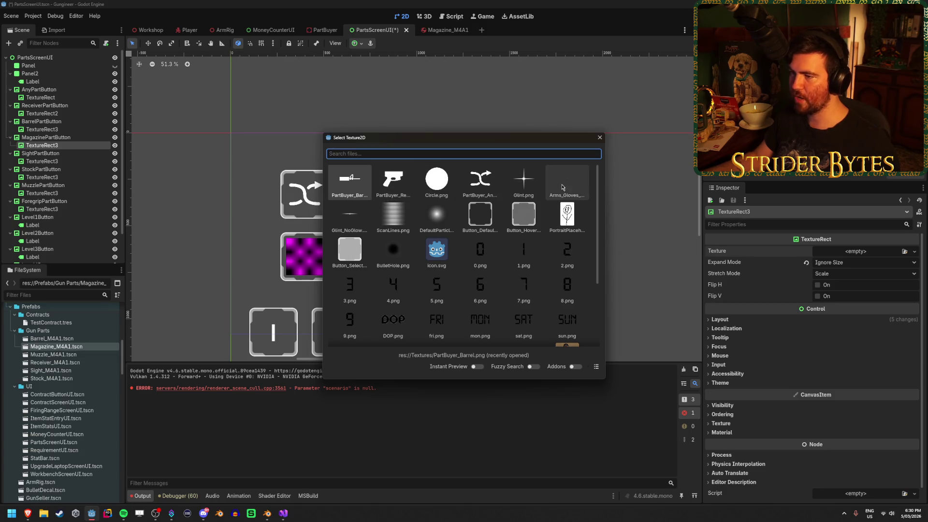
{"action": "scroll", "coordinate": [483, 271], "scroll_direction": "down", "scroll_amount": 3}
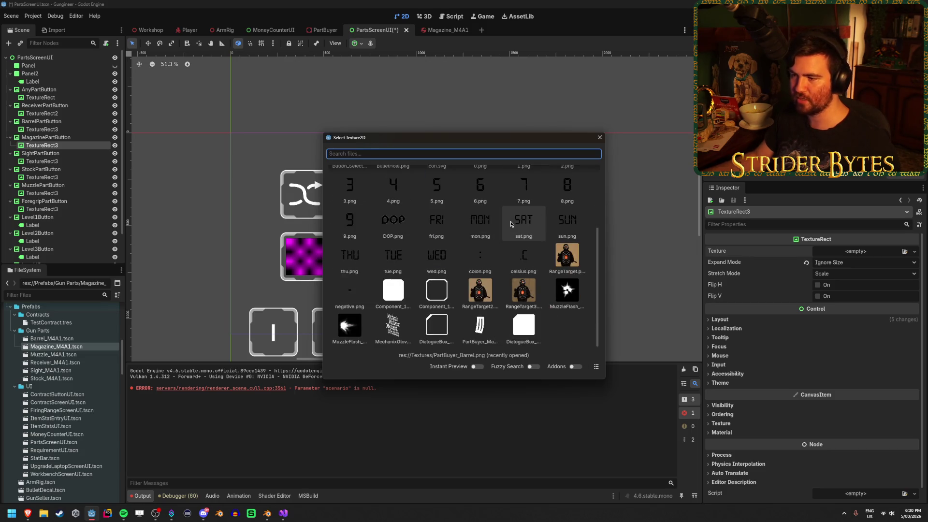
{"action": "left_click", "coordinate": [480, 325]}
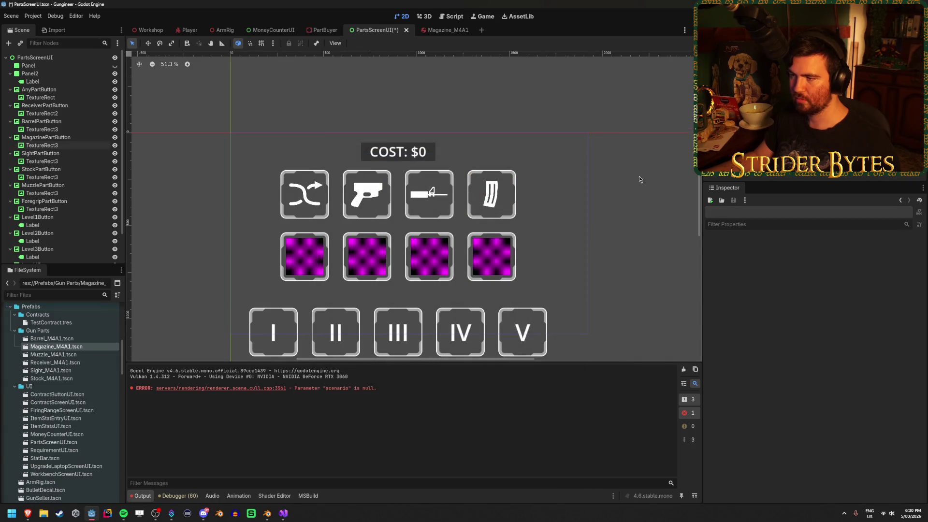
{"action": "scroll", "coordinate": [604, 188], "scroll_direction": "up", "scroll_amount": 8}
{"action": "scroll", "coordinate": [508, 197], "scroll_direction": "down", "scroll_amount": 6}
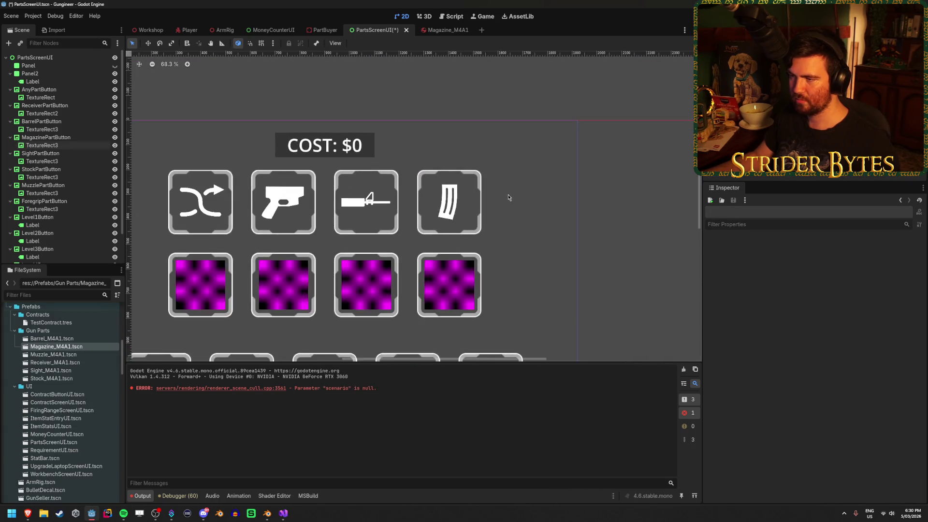
{"action": "scroll", "coordinate": [585, 187], "scroll_direction": "down", "scroll_amount": 2}
{"action": "scroll", "coordinate": [561, 196], "scroll_direction": "up", "scroll_amount": 3}
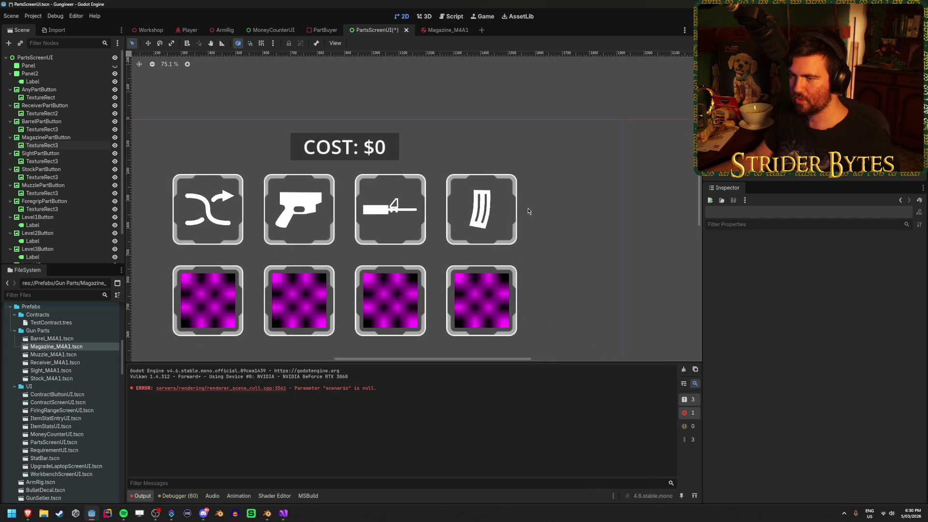
{"action": "scroll", "coordinate": [483, 222], "scroll_direction": "up", "scroll_amount": 1}
{"action": "left_click", "coordinate": [467, 236]}
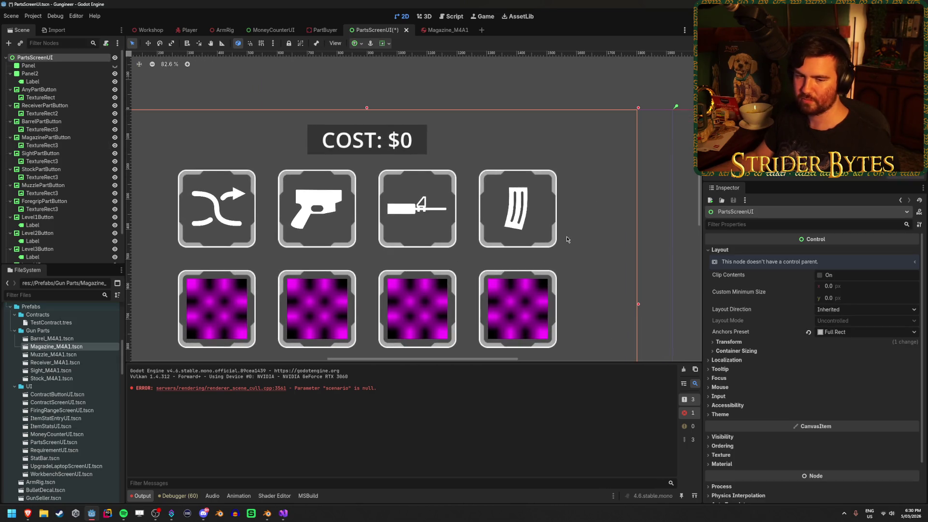
{"action": "scroll", "coordinate": [566, 237], "scroll_direction": "down", "scroll_amount": 3}
{"action": "left_click", "coordinate": [671, 231]}
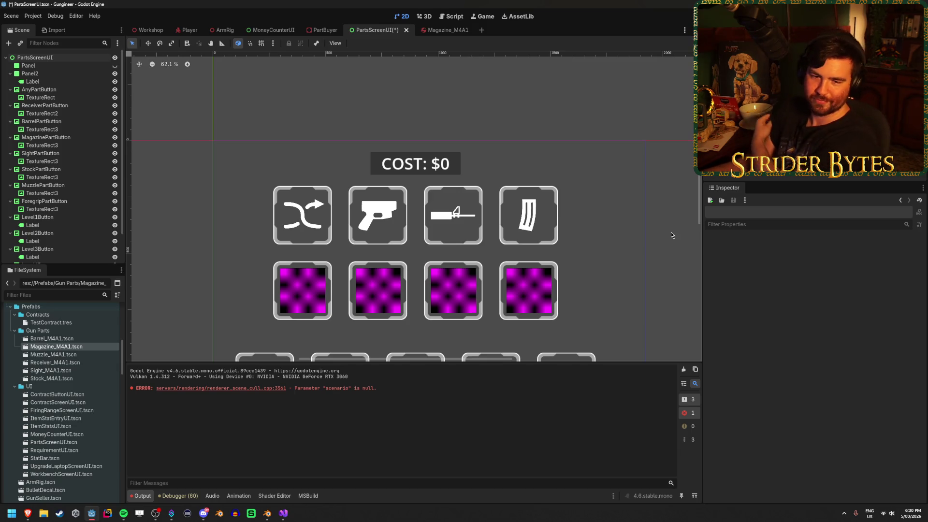